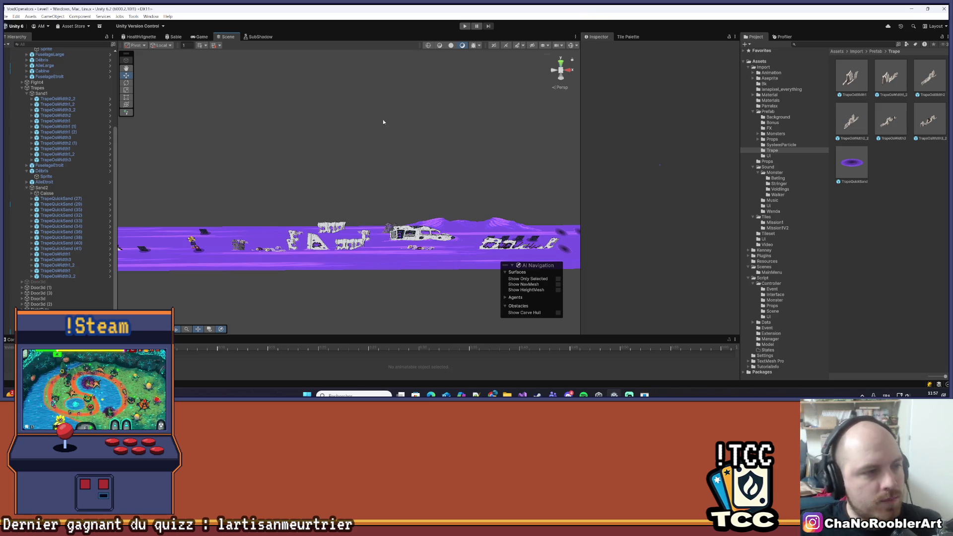
# - Drop a TrapeOsWidth3 bone trap prefab onto the purple quicksand band near the vortex holes
pyautogui.scroll(5, 330, 236)
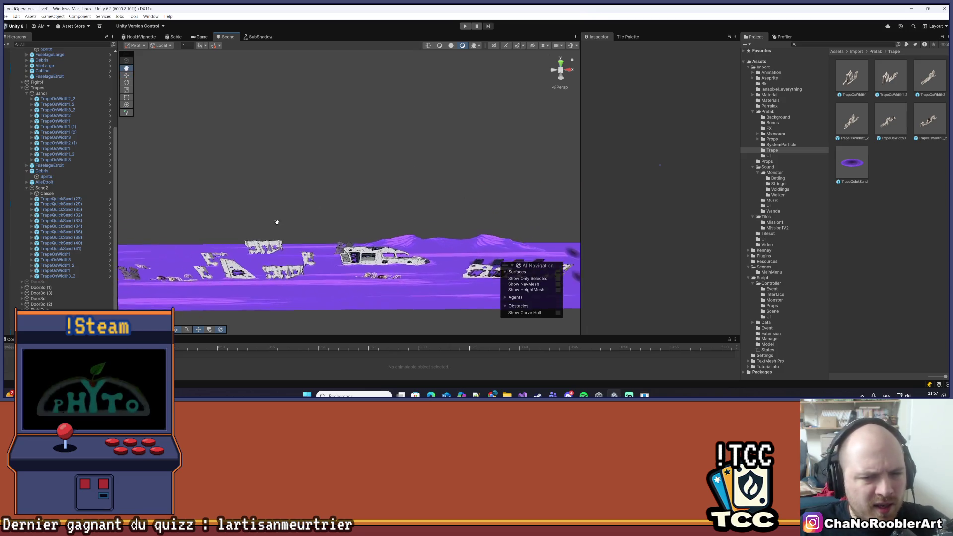
pyautogui.moveTo(354, 252); pyautogui.dragTo(316, 208)
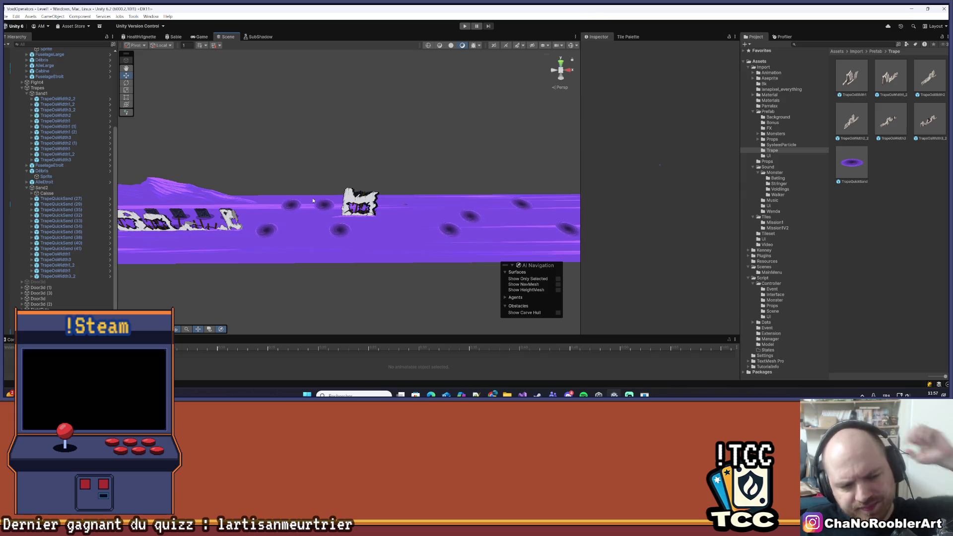
pyautogui.moveTo(313, 201)
pyautogui.mouseDown()
pyautogui.moveTo(315, 212)
pyautogui.moveTo(301, 207)
pyautogui.moveTo(340, 208)
pyautogui.moveTo(343, 225)
pyautogui.moveTo(345, 195)
pyautogui.mouseUp()
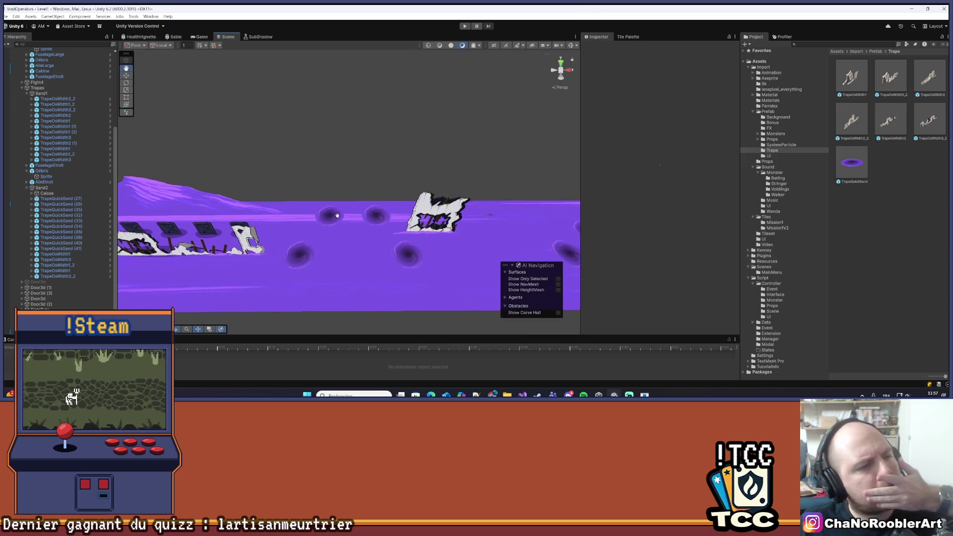
pyautogui.moveTo(894, 138)
pyautogui.mouseDown()
pyautogui.moveTo(450, 174)
pyautogui.moveTo(357, 217)
pyautogui.mouseUp()
pyautogui.moveTo(327, 265)
pyautogui.mouseDown()
pyautogui.moveTo(145, 270)
pyautogui.moveTo(249, 250)
pyautogui.mouseUp()
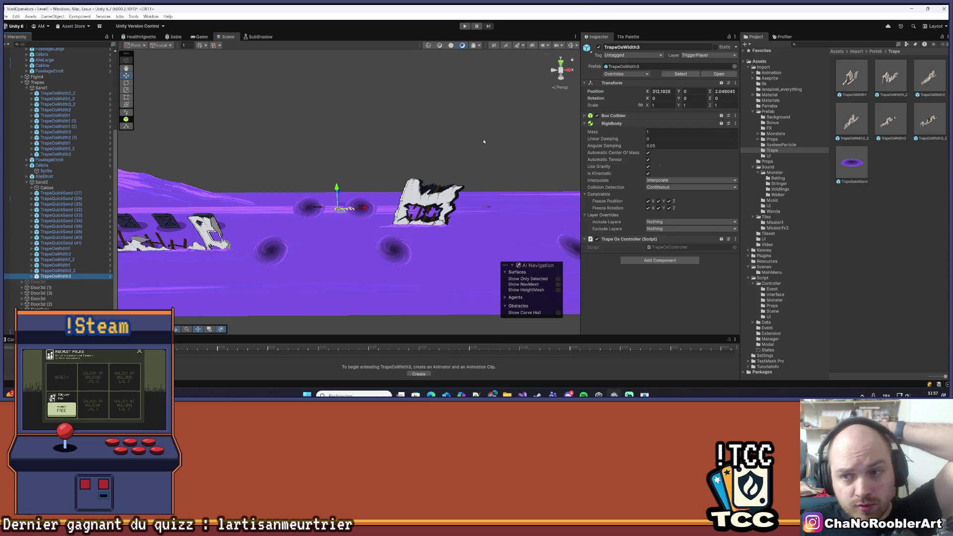
# - Position the TrapeOsWidth3 trap at X 312, Y 0.75, Z 2
pyautogui.click(723, 91)
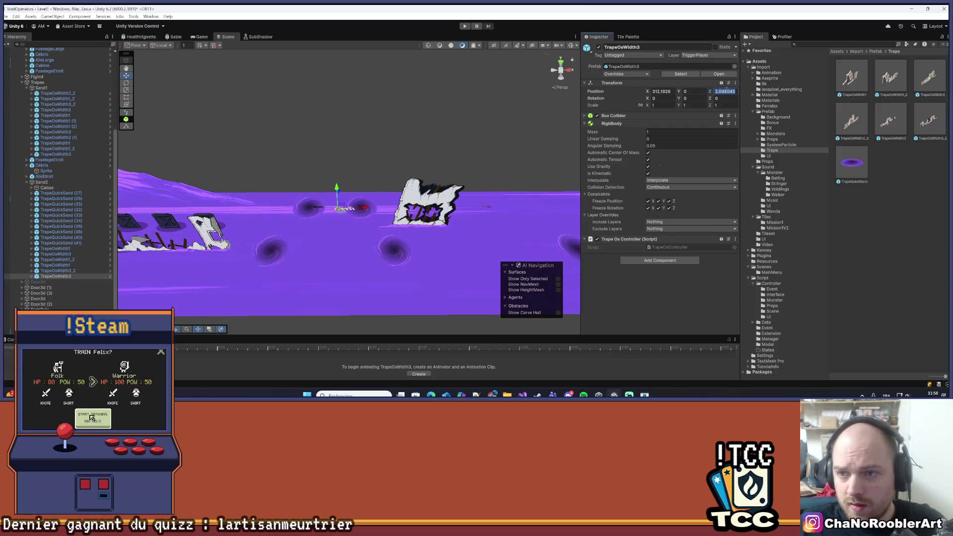
pyautogui.write('2.0')
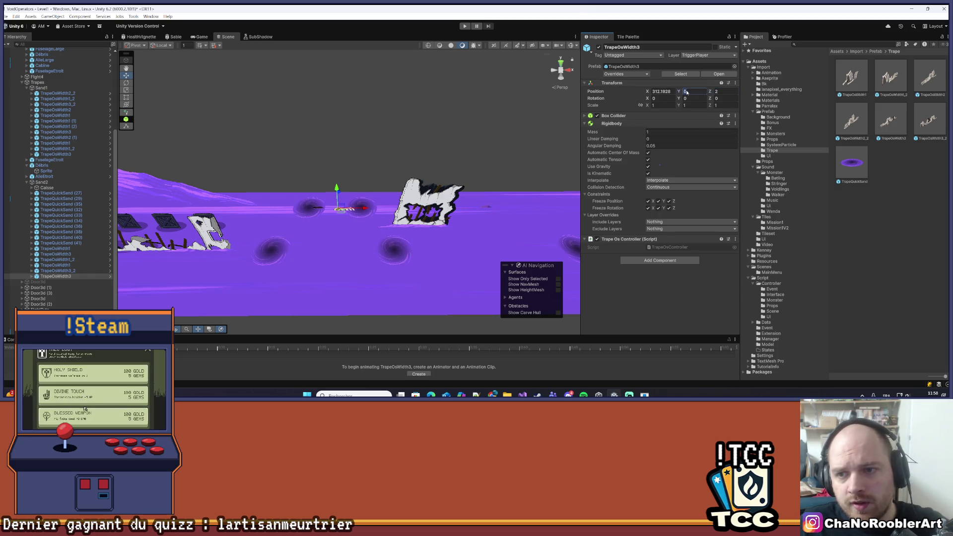
pyautogui.click(707, 91)
pyautogui.write('0.75')
pyautogui.press('Return')
pyautogui.press('f')
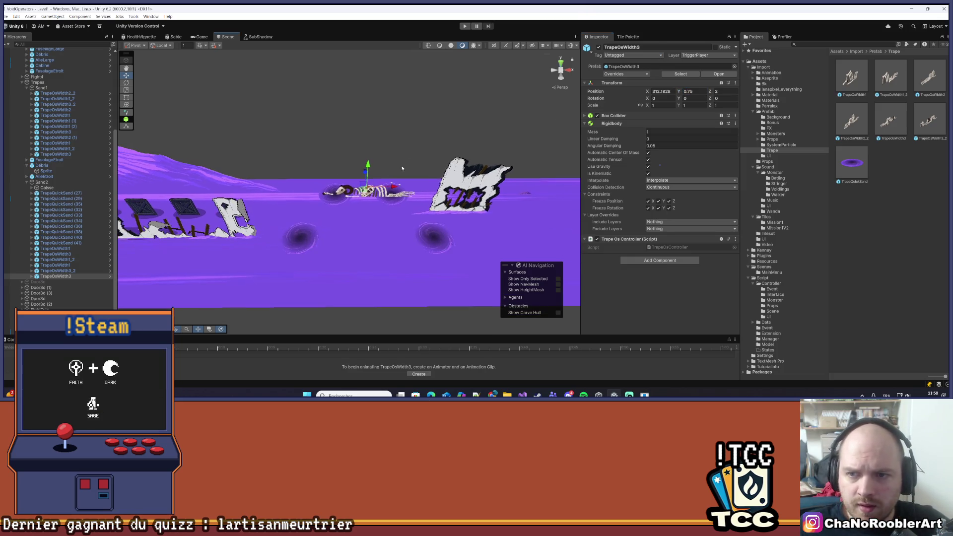
pyautogui.click(674, 92)
pyautogui.write('312')
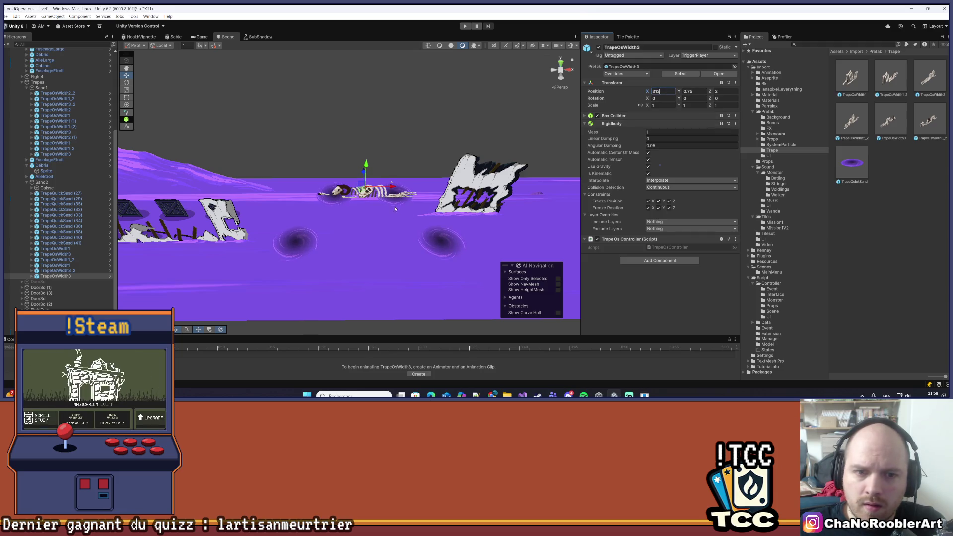
# - Delete the TrapeQuickSand (35) vortex
pyautogui.click(339, 207)
pyautogui.press('Delete')
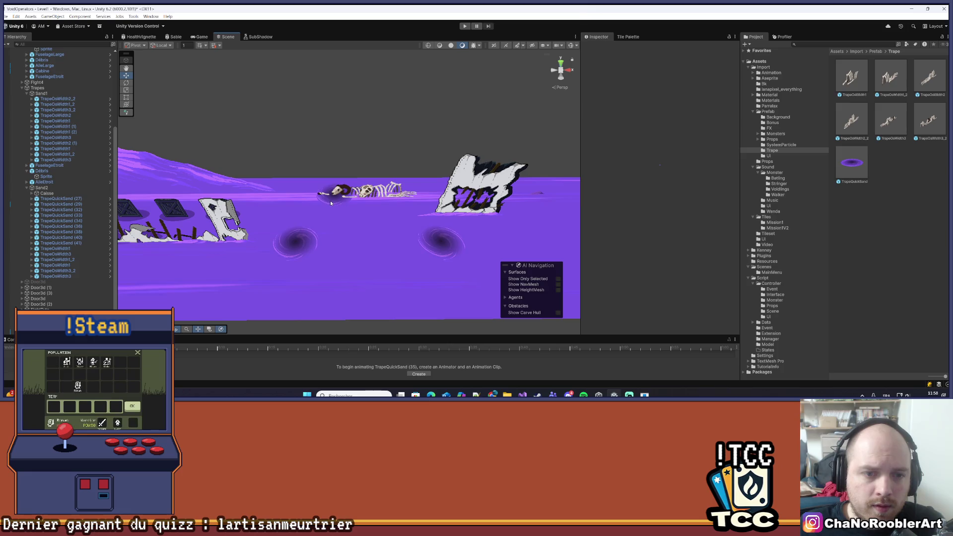
pyautogui.scroll(2, 373, 200)
pyautogui.moveTo(400, 183)
pyautogui.mouseDown()
pyautogui.moveTo(309, 213)
pyautogui.moveTo(303, 229)
pyautogui.mouseUp()
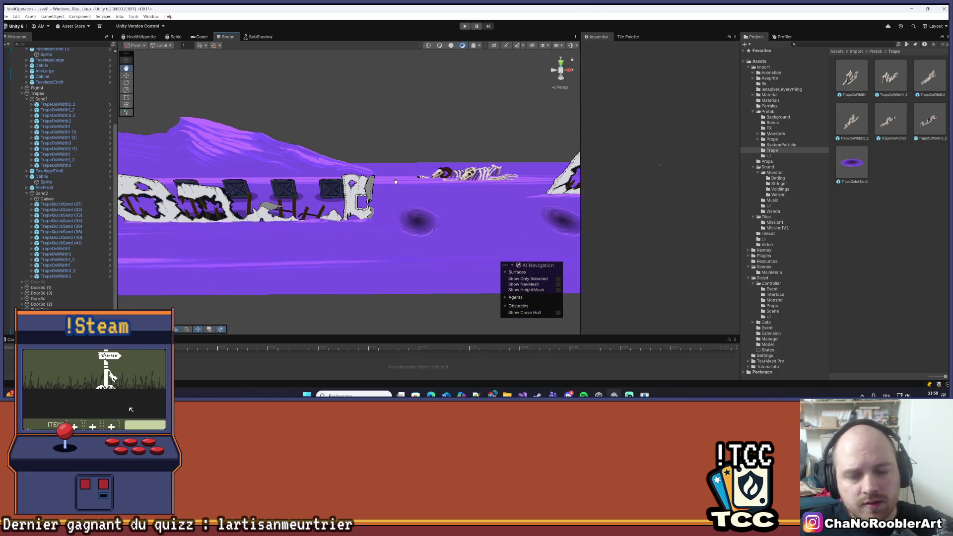
pyautogui.scroll(2, 303, 229)
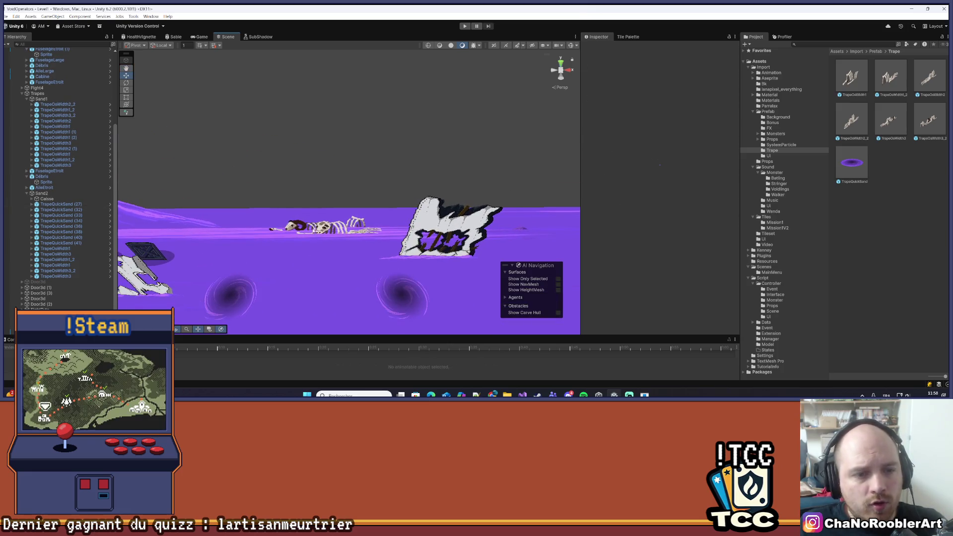
# - Edit the skeleton's box collider bounds, then select the Ground object
pyautogui.click(303, 229)
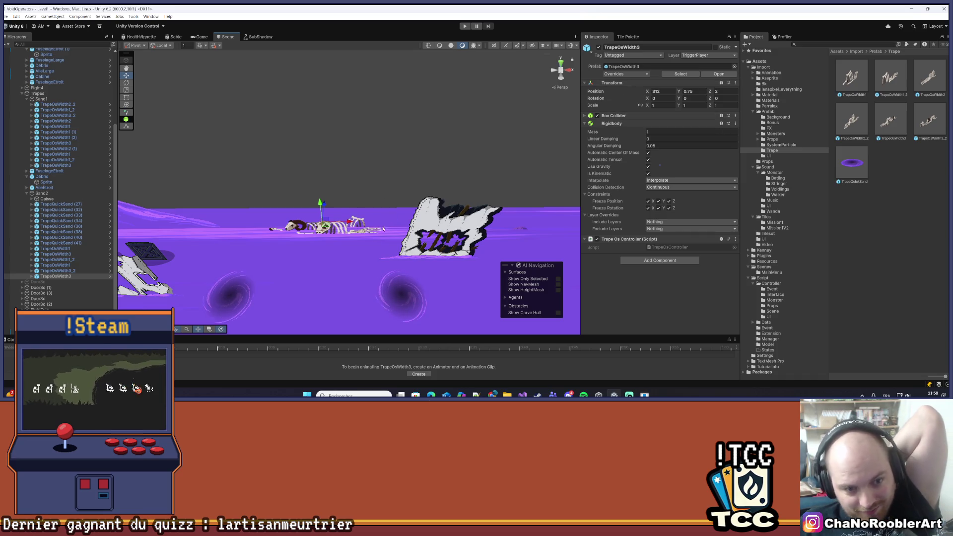
pyautogui.scroll(5, 386, 226)
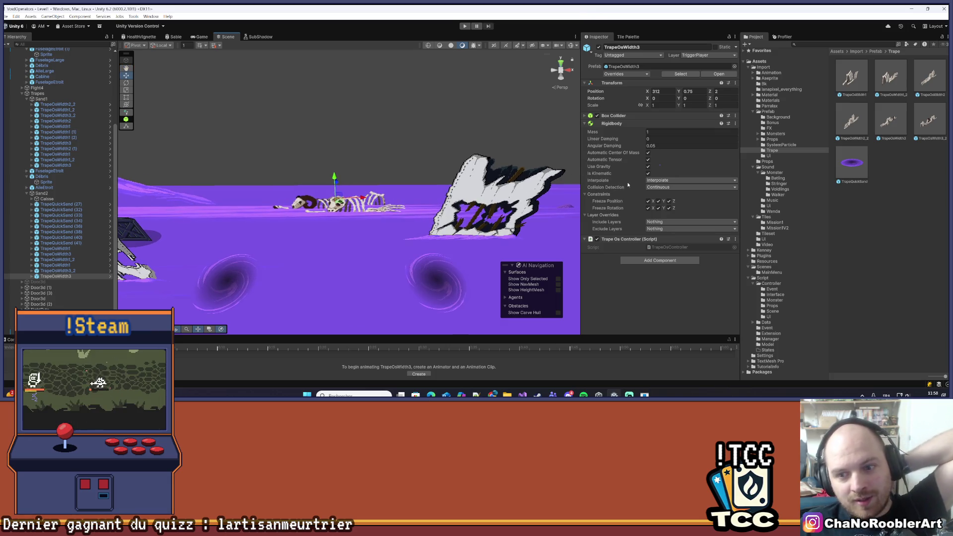
pyautogui.click(621, 115)
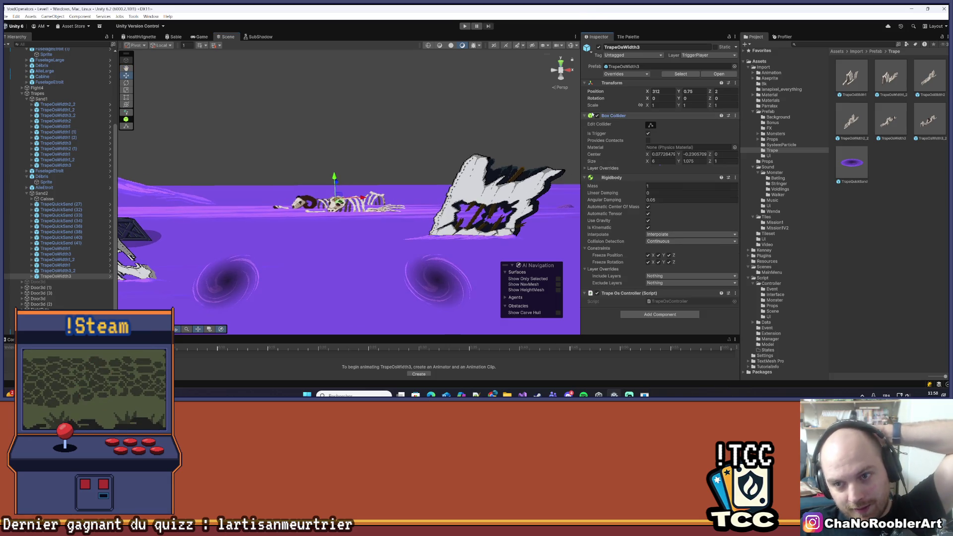
pyautogui.click(651, 126)
pyautogui.moveTo(308, 268)
pyautogui.mouseDown()
pyautogui.moveTo(368, 256)
pyautogui.moveTo(376, 287)
pyautogui.moveTo(425, 296)
pyautogui.moveTo(386, 299)
pyautogui.moveTo(303, 265)
pyautogui.moveTo(356, 225)
pyautogui.moveTo(364, 197)
pyautogui.moveTo(349, 194)
pyautogui.mouseUp()
pyautogui.click(387, 299)
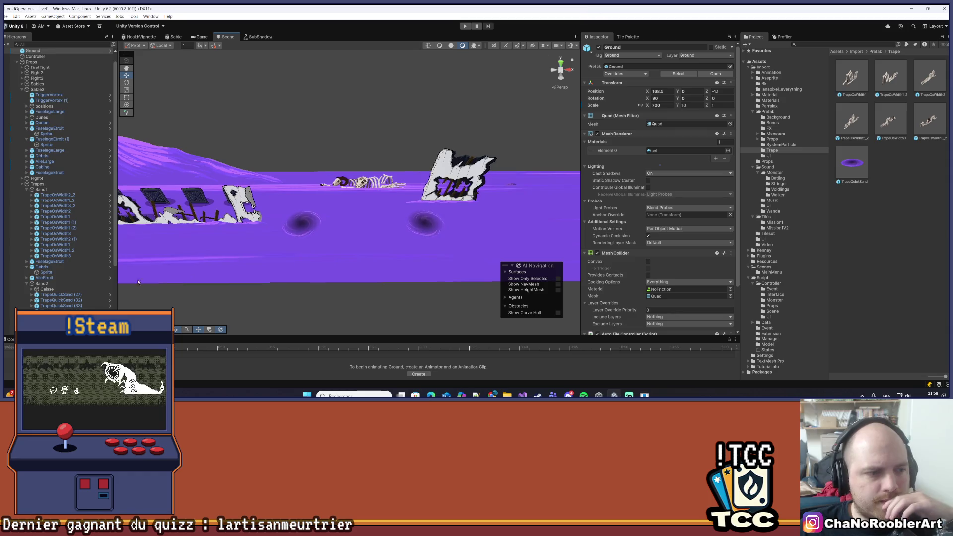
pyautogui.scroll(-5, 101, 277)
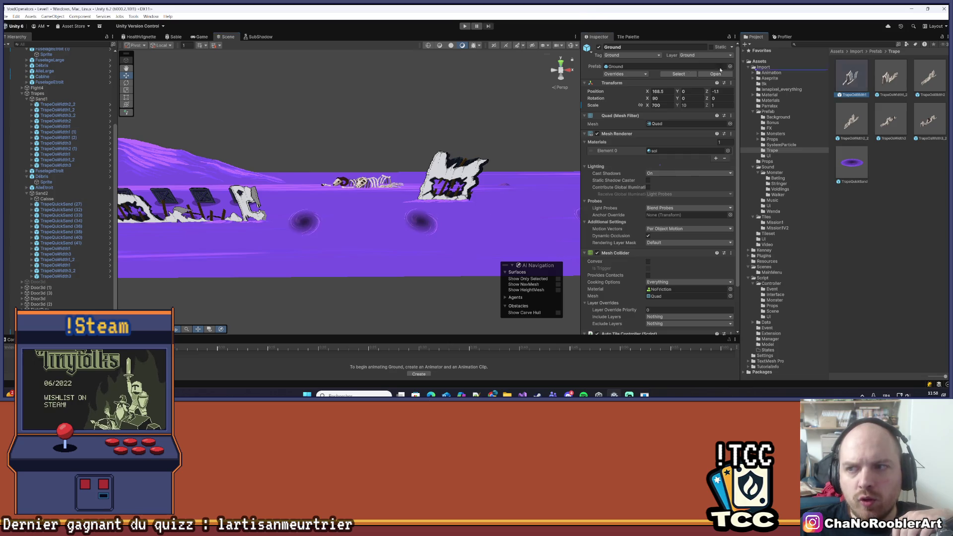
# - Duplicate TrapeOsWidth1 and place the copy at X 308, Y 0.75, Z -2
pyautogui.click(306, 224)
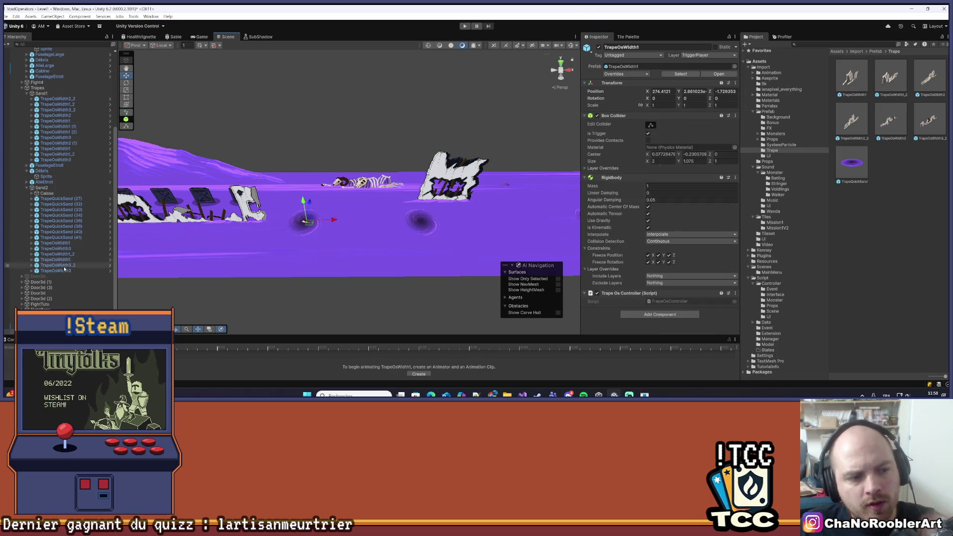
pyautogui.hotkey('ctrl', 'd')
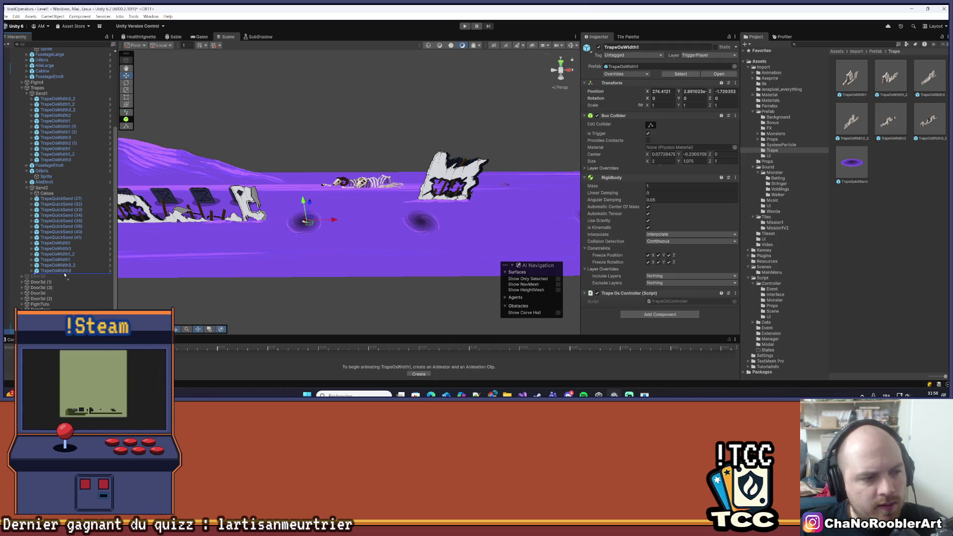
pyautogui.scroll(2, 269, 248)
pyautogui.scroll(2, 269, 247)
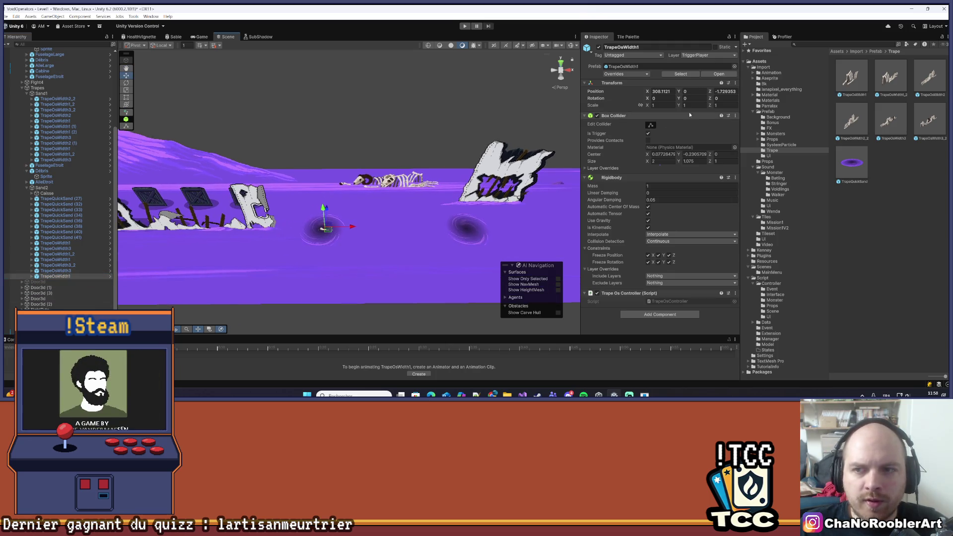
pyautogui.click(726, 91)
pyautogui.write('0-20')
pyautogui.press('BackSpace')
pyautogui.moveTo(333, 171); pyautogui.dragTo(401, 150)
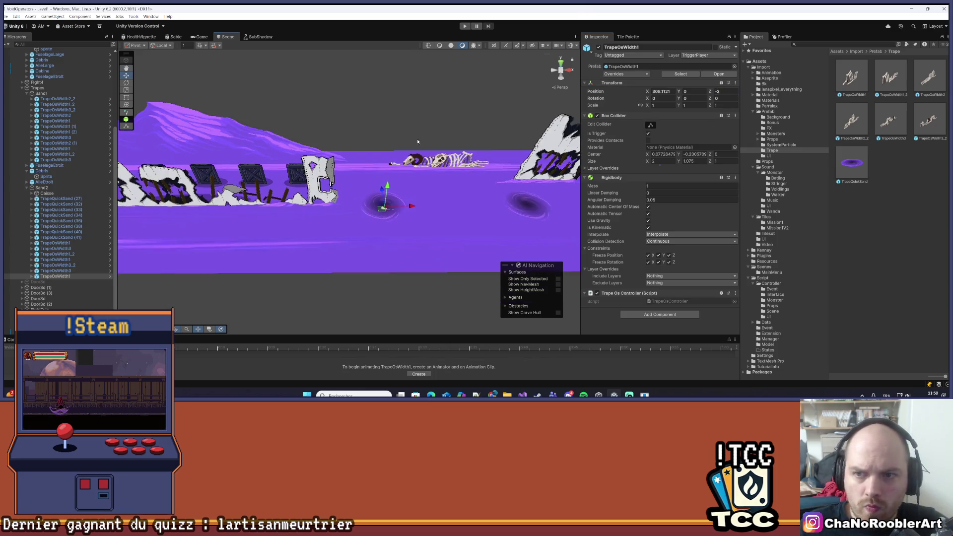
pyautogui.click(672, 91)
pyautogui.press('BackSpace')
pyautogui.write('0.75')
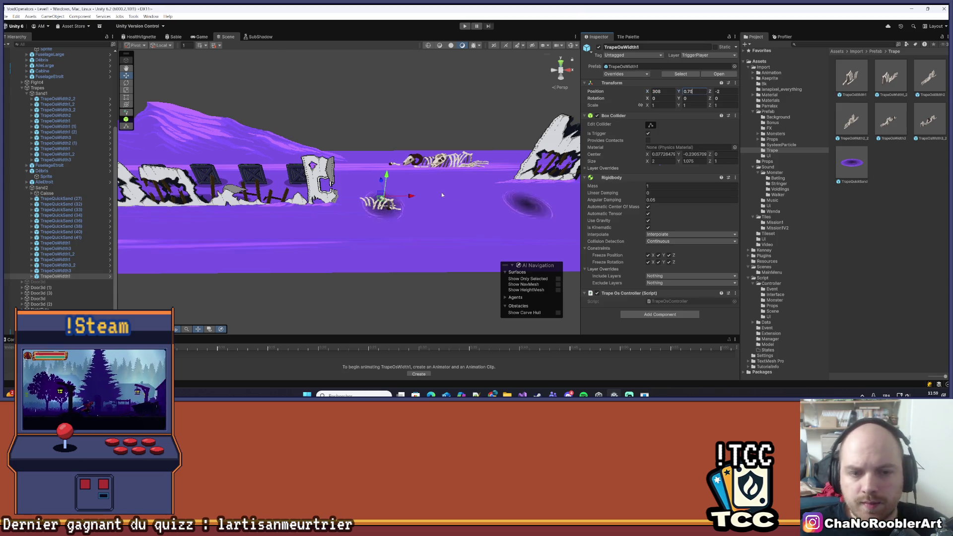
pyautogui.moveTo(410, 207); pyautogui.dragTo(365, 223)
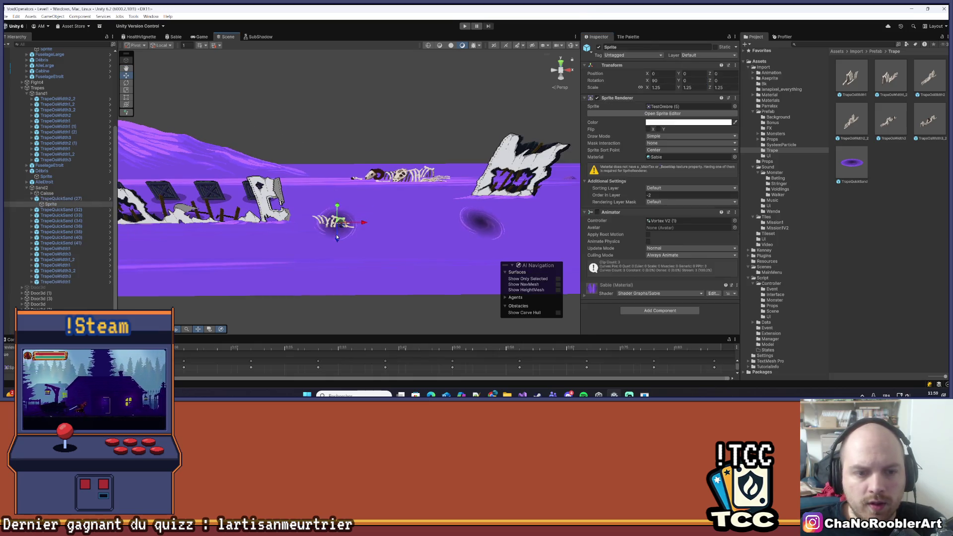
# - Delete the overlapping TrapeQuickSand (27) vortex
pyautogui.click(377, 199)
pyautogui.click(333, 221)
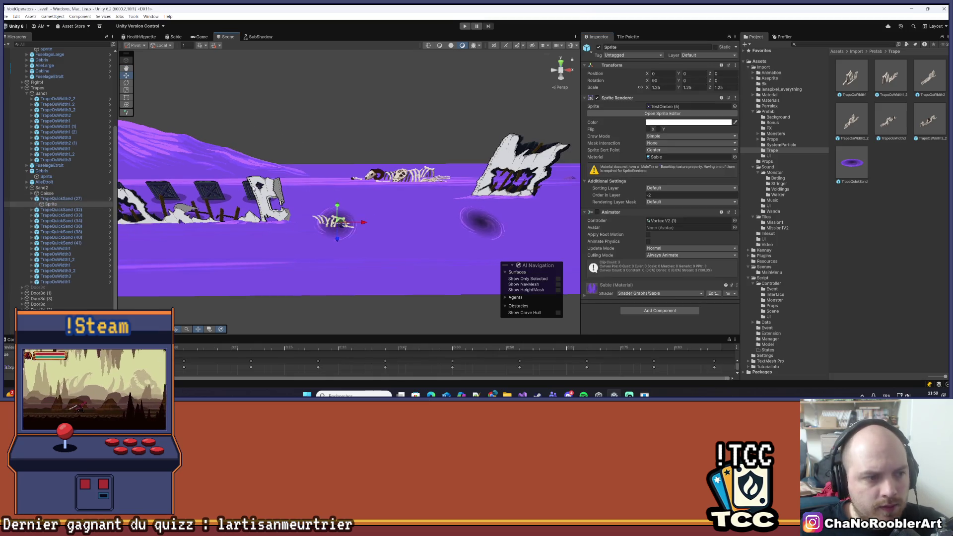
pyautogui.click(65, 199)
pyautogui.press('Delete')
pyautogui.scroll(-2, 308, 282)
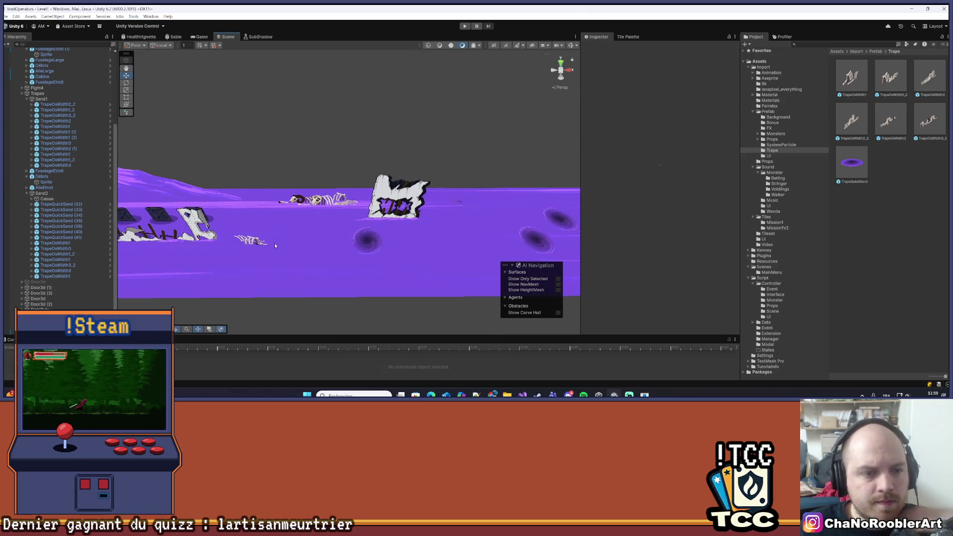
# - Drop a TrapeOsWidth2_2 bone prefab beside a vortex below the large wall fragment
pyautogui.scroll(2, 369, 229)
pyautogui.moveTo(397, 248)
pyautogui.mouseDown()
pyautogui.moveTo(442, 270)
pyautogui.moveTo(298, 248)
pyautogui.moveTo(198, 210)
pyautogui.moveTo(258, 251)
pyautogui.moveTo(358, 177)
pyautogui.moveTo(311, 215)
pyautogui.moveTo(343, 199)
pyautogui.moveTo(481, 232)
pyautogui.moveTo(435, 254)
pyautogui.moveTo(384, 222)
pyautogui.moveTo(400, 224)
pyautogui.mouseUp()
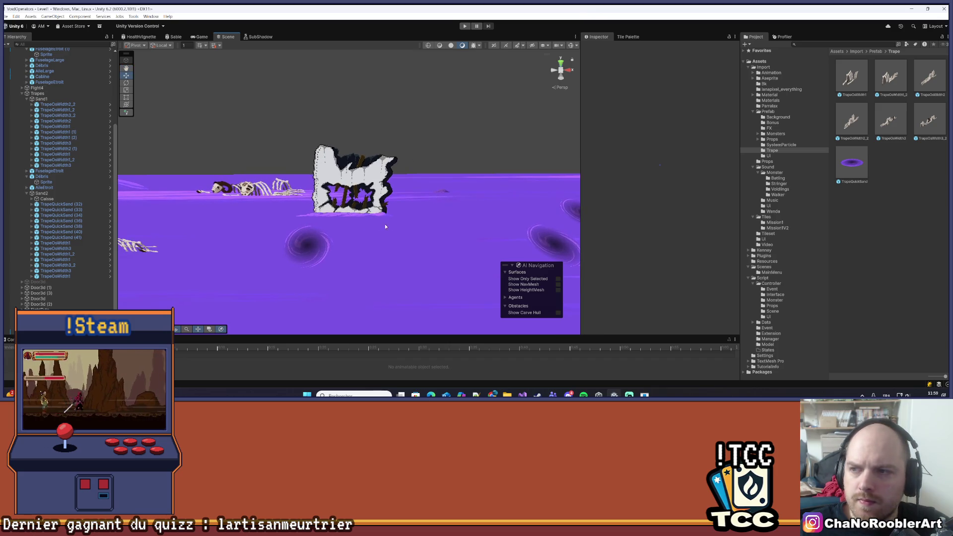
pyautogui.moveTo(852, 119)
pyautogui.mouseDown()
pyautogui.moveTo(343, 244)
pyautogui.moveTo(361, 242)
pyautogui.mouseUp()
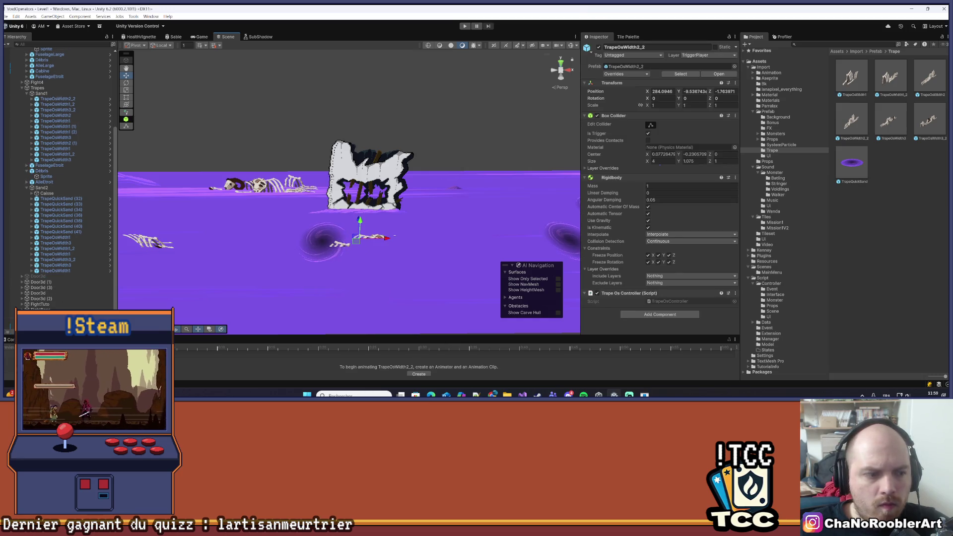
# - Set the TrapeOsWidth2_2 trap's Z position to -2
pyautogui.click(693, 92)
pyautogui.write('0')
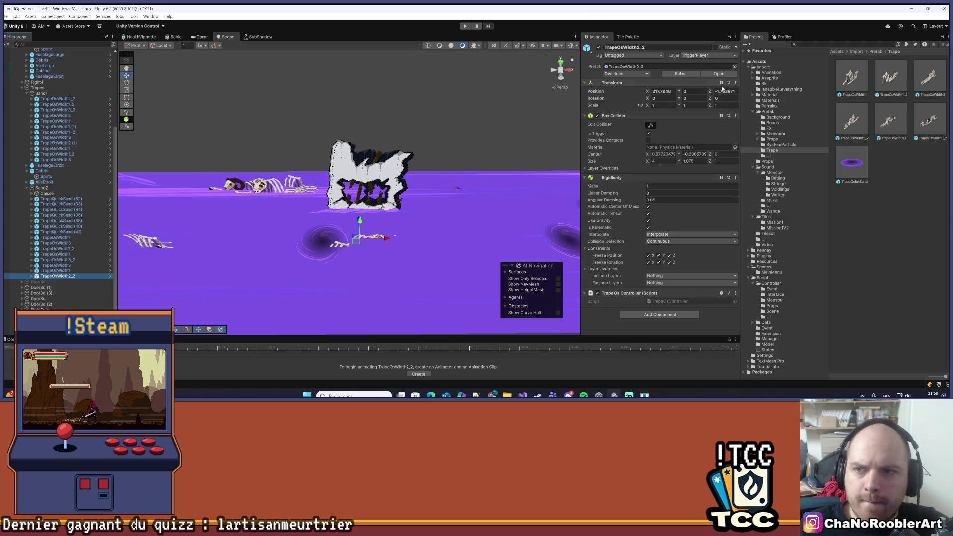
pyautogui.press('Tab')
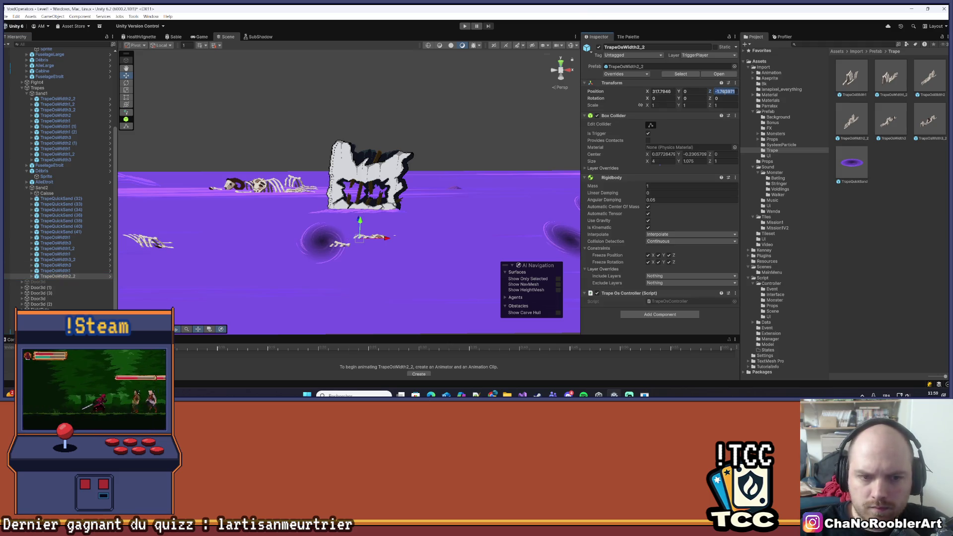
pyautogui.moveTo(377, 209); pyautogui.dragTo(555, 140)
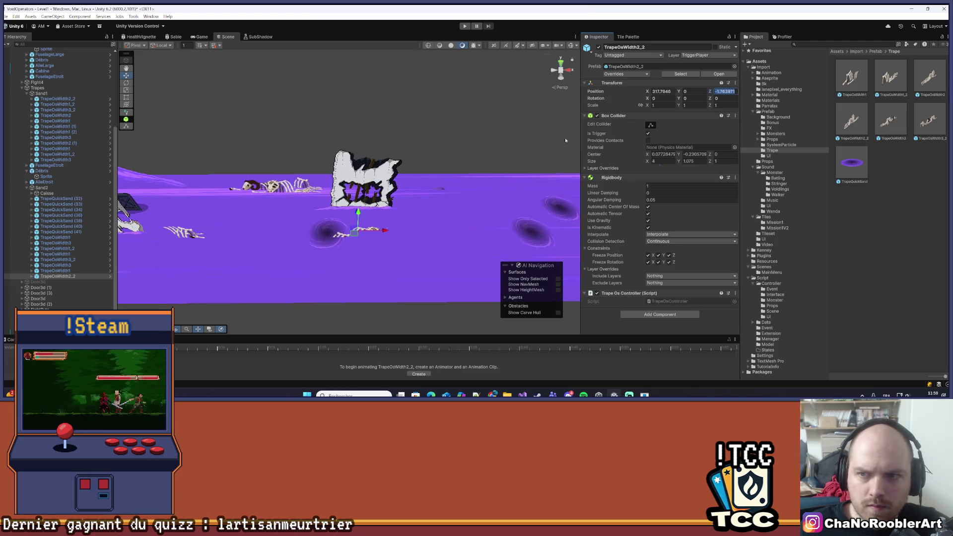
pyautogui.write('-2')
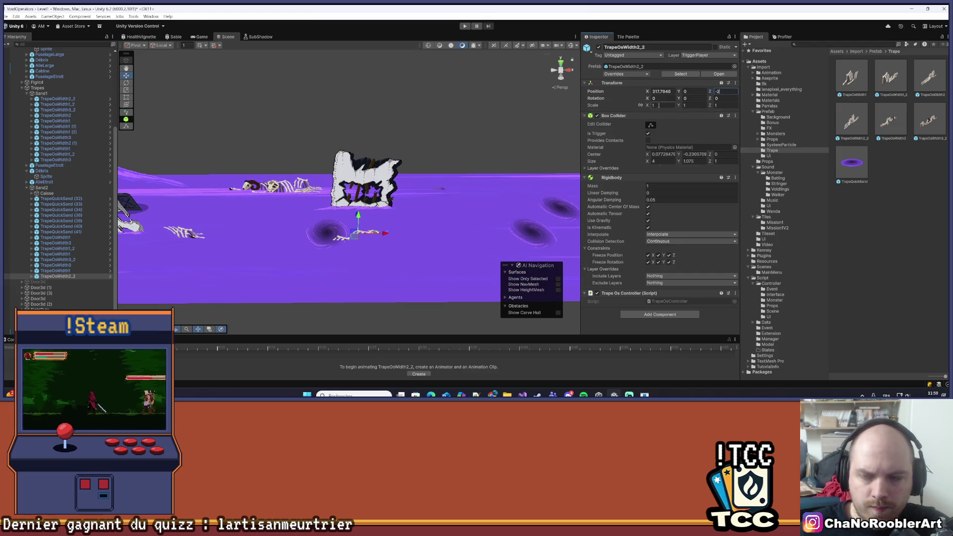
pyautogui.moveTo(514, 118); pyautogui.dragTo(391, 201)
# - Set the trap's Y to 0.75 and X to 318, then deselect it
pyautogui.click(693, 91)
pyautogui.write('0.85')
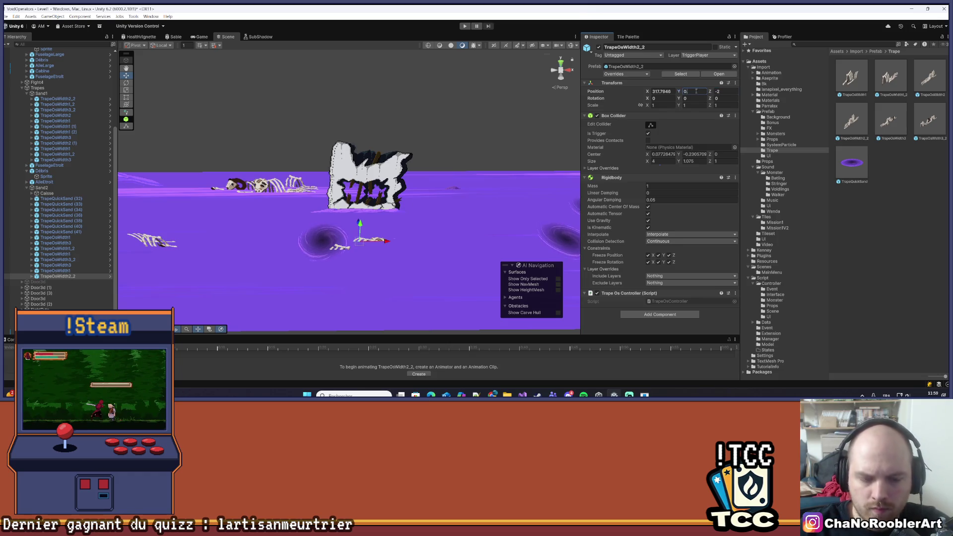
pyautogui.press('BackSpace')
pyautogui.press('BackSpace')
pyautogui.write('75')
pyautogui.hotkey('shift', 'Tab')
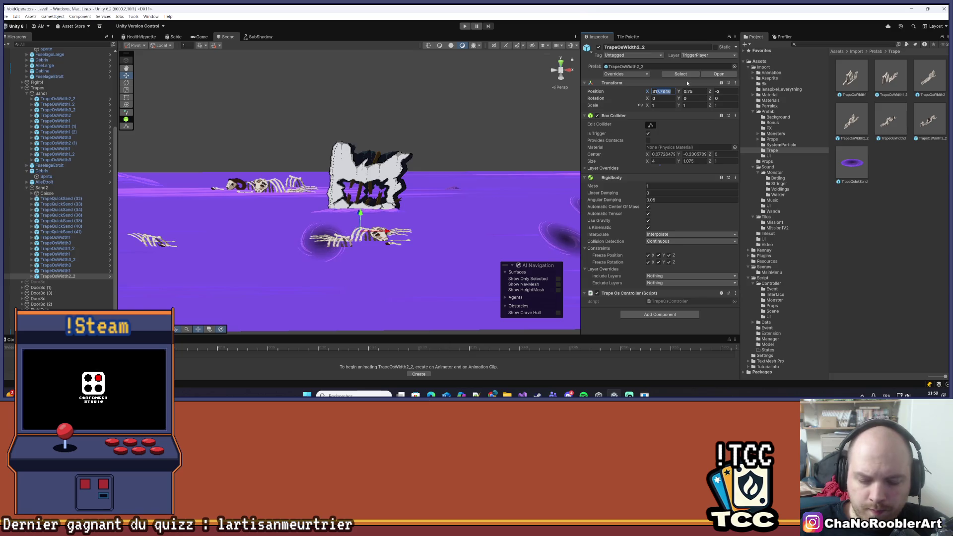
pyautogui.write('318')
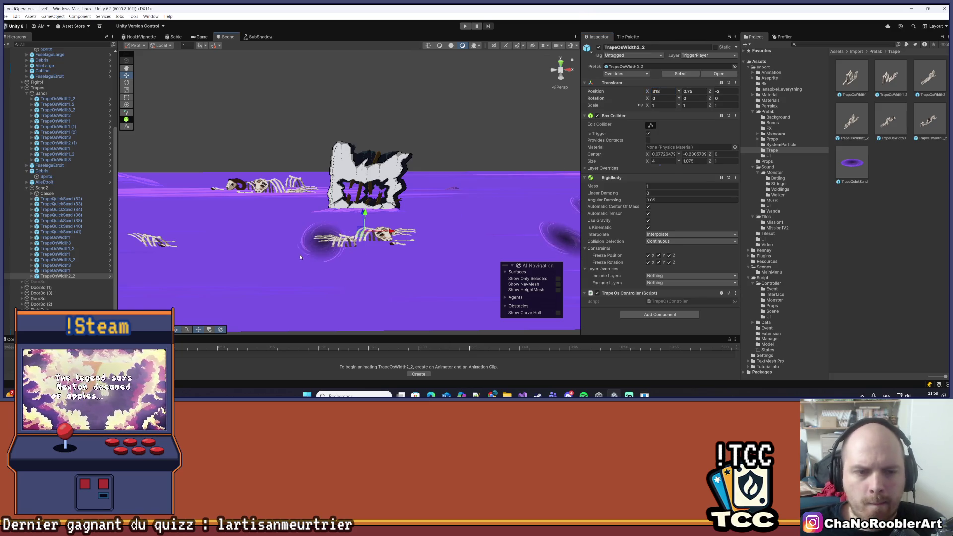
pyautogui.press('Return')
pyautogui.click(211, 196)
pyautogui.scroll(-5, 211, 196)
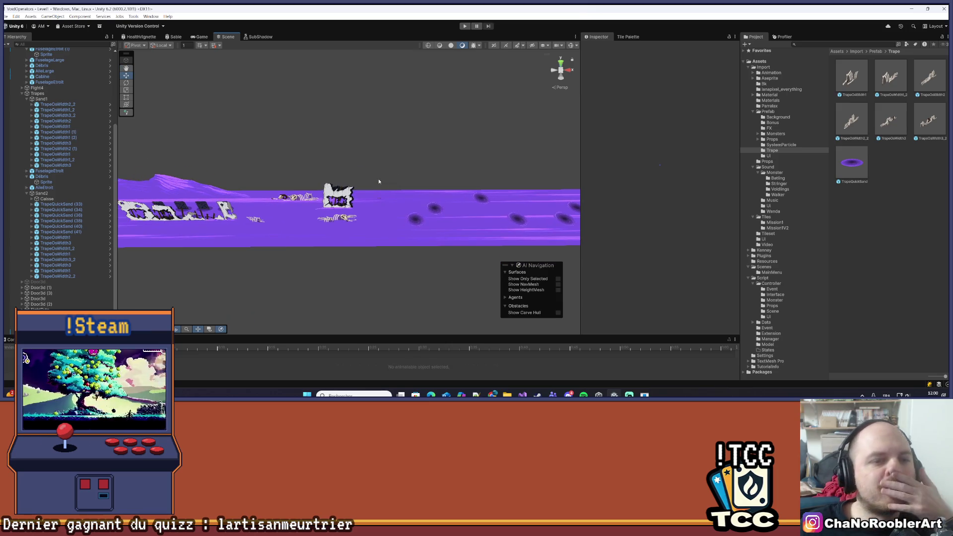
pyautogui.moveTo(259, 142); pyautogui.dragTo(393, 166)
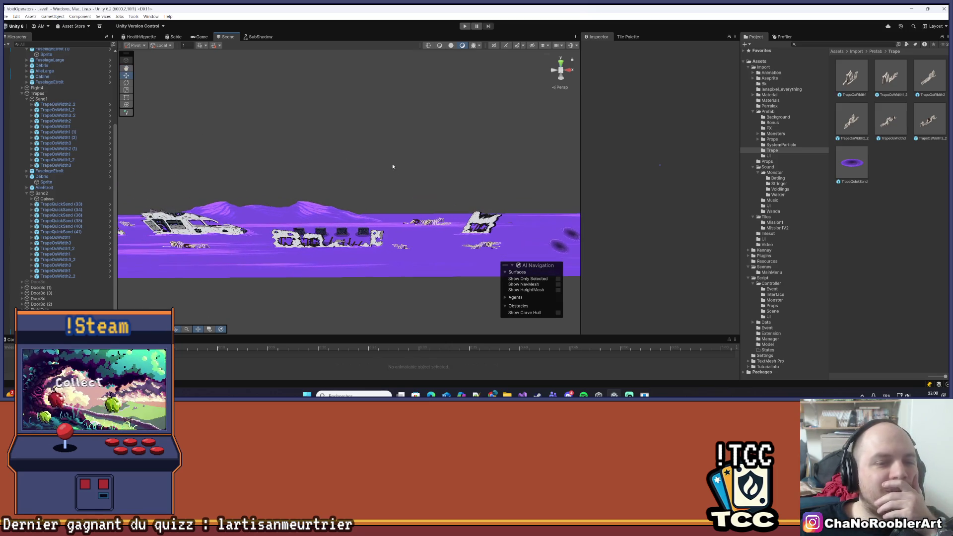
pyautogui.moveTo(231, 167); pyautogui.dragTo(362, 168)
pyautogui.moveTo(226, 143)
pyautogui.mouseDown()
pyautogui.moveTo(381, 156)
pyautogui.moveTo(351, 213)
pyautogui.mouseUp()
pyautogui.moveTo(179, 209)
pyautogui.mouseDown()
pyautogui.moveTo(415, 200)
pyautogui.moveTo(386, 148)
pyautogui.moveTo(256, 154)
pyautogui.mouseUp()
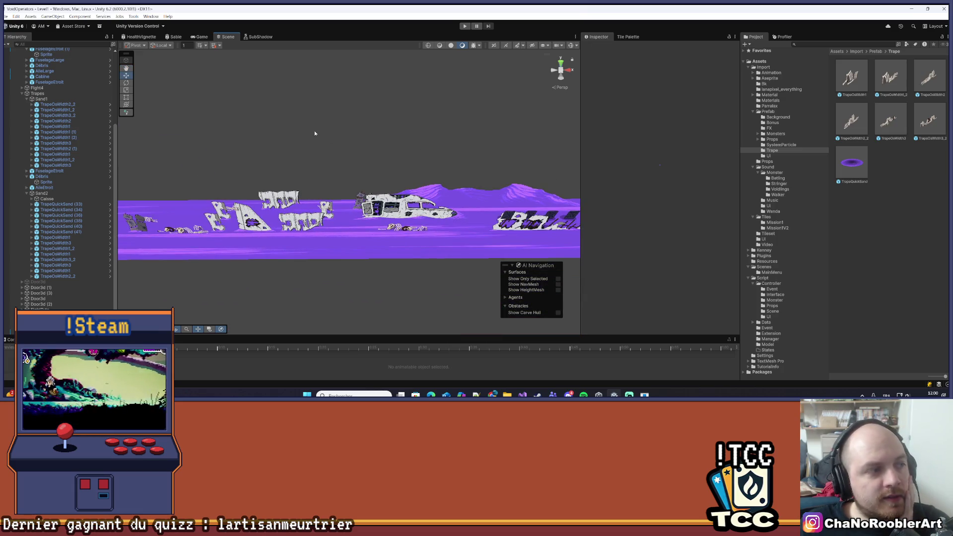
pyautogui.moveTo(405, 130); pyautogui.dragTo(293, 154)
pyautogui.moveTo(376, 177)
pyautogui.mouseDown()
pyautogui.moveTo(287, 208)
pyautogui.moveTo(165, 202)
pyautogui.moveTo(346, 209)
pyautogui.moveTo(214, 161)
pyautogui.mouseUp()
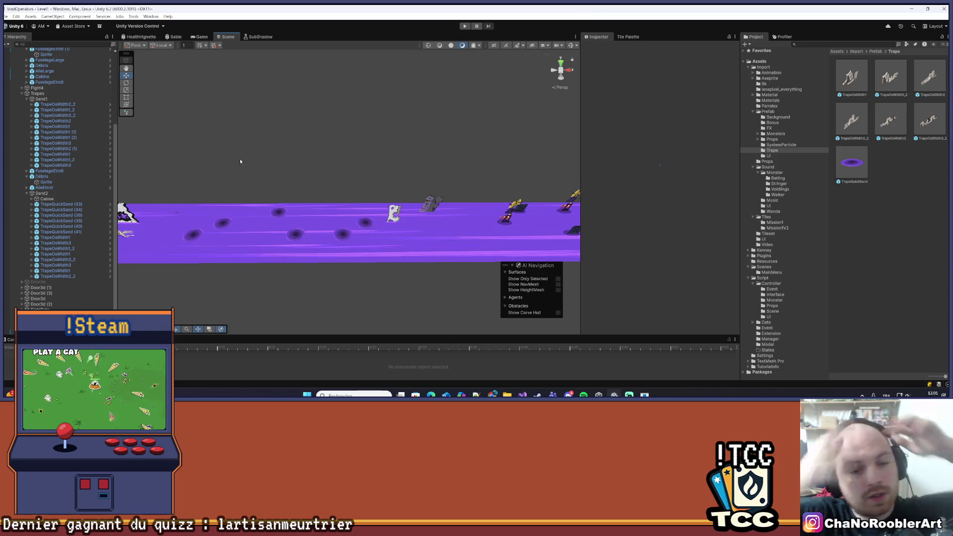
# - Drop a TrapeOsWidth3 trap onto the purple sand track between the dark holes
pyautogui.scroll(5, 303, 207)
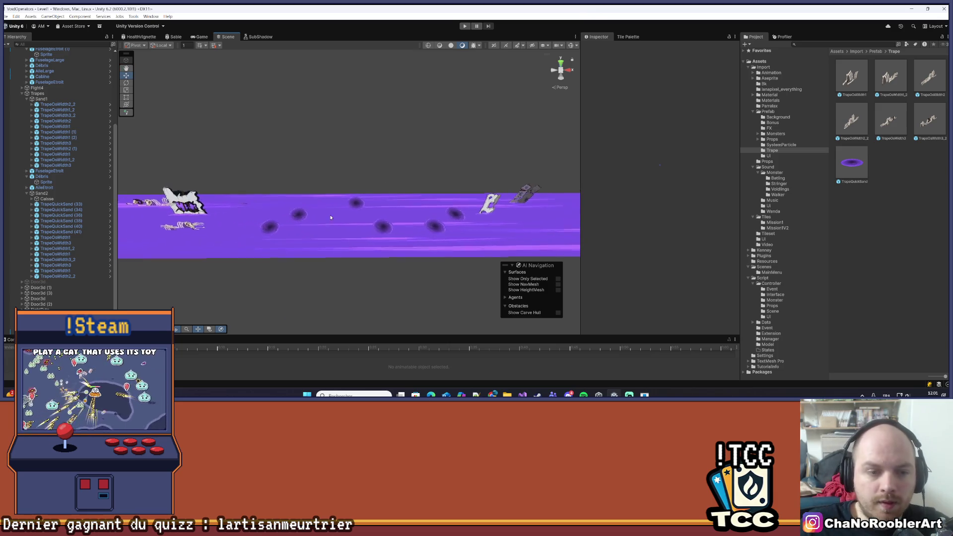
pyautogui.moveTo(322, 190)
pyautogui.mouseDown()
pyautogui.moveTo(359, 190)
pyautogui.moveTo(332, 215)
pyautogui.moveTo(352, 215)
pyautogui.moveTo(358, 189)
pyautogui.moveTo(385, 166)
pyautogui.moveTo(398, 174)
pyautogui.mouseUp()
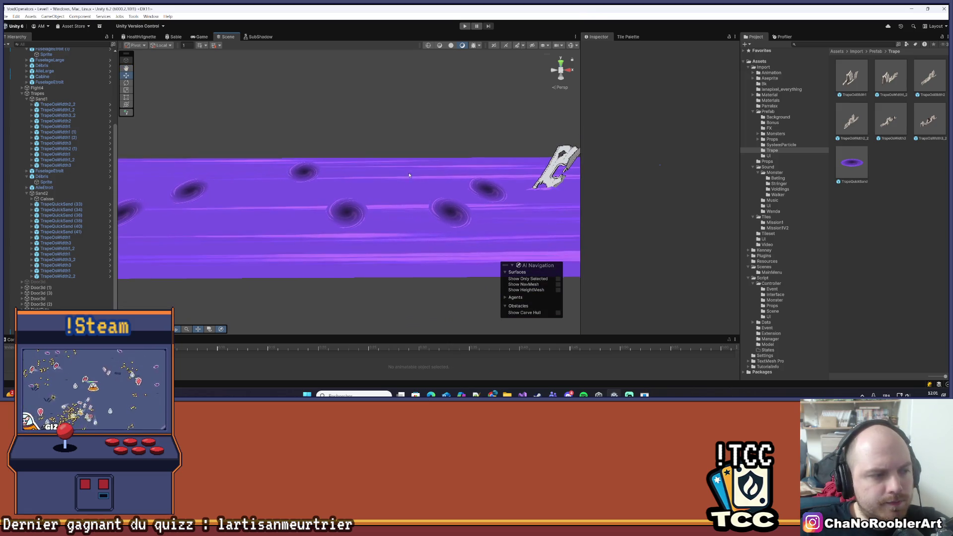
pyautogui.scroll(-4, 374, 211)
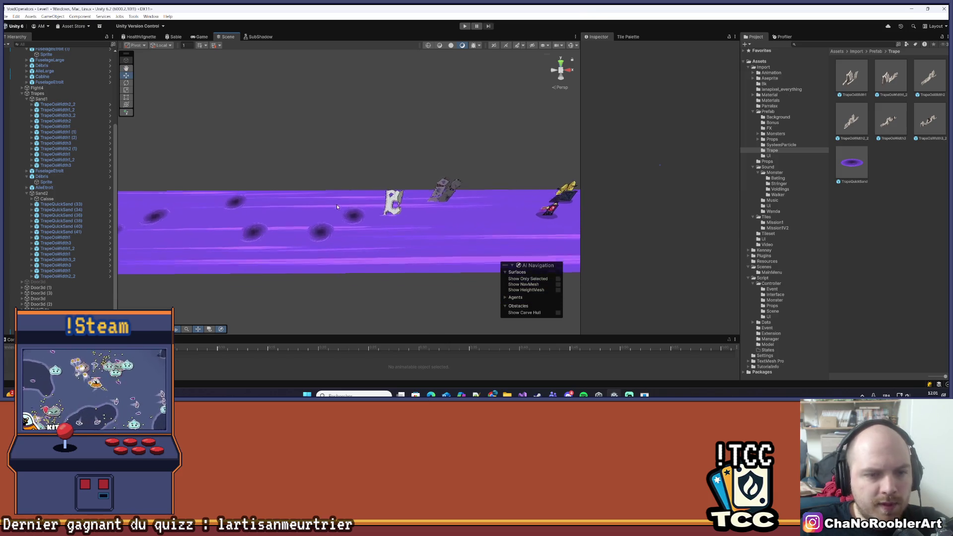
pyautogui.scroll(5, 339, 206)
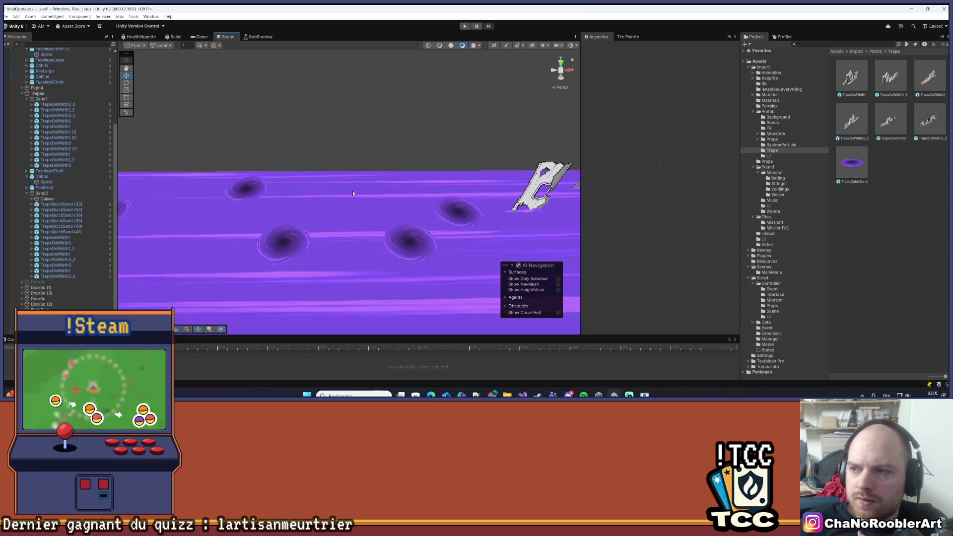
pyautogui.moveTo(889, 123)
pyautogui.mouseDown()
pyautogui.moveTo(516, 189)
pyautogui.moveTo(343, 241)
pyautogui.mouseUp()
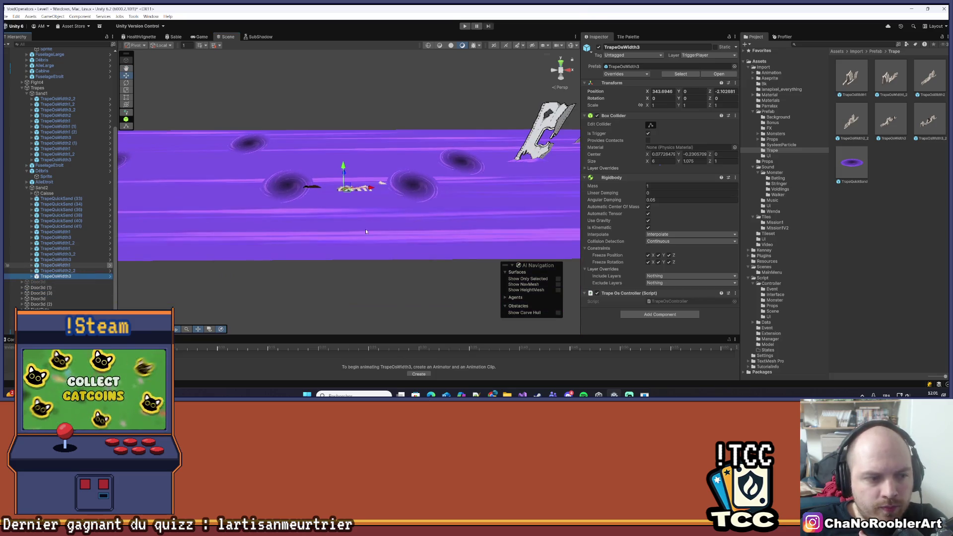
# - Set the new TrapeOsWidth3 trap's position to Z -2 and Y 0.75
pyautogui.click(725, 91)
pyautogui.click(719, 91)
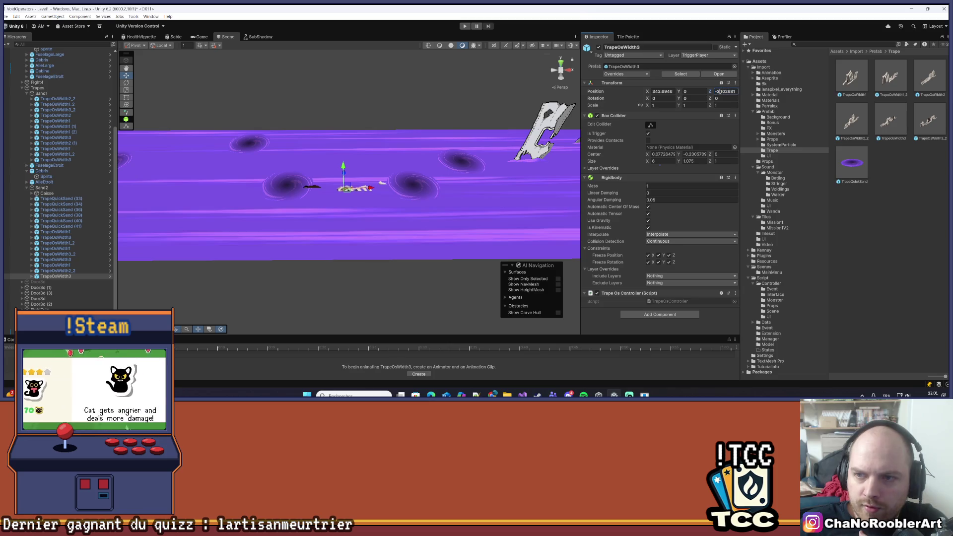
pyautogui.press('Delete')
pyautogui.press('Delete')
pyautogui.press('Delete')
pyautogui.click(705, 92)
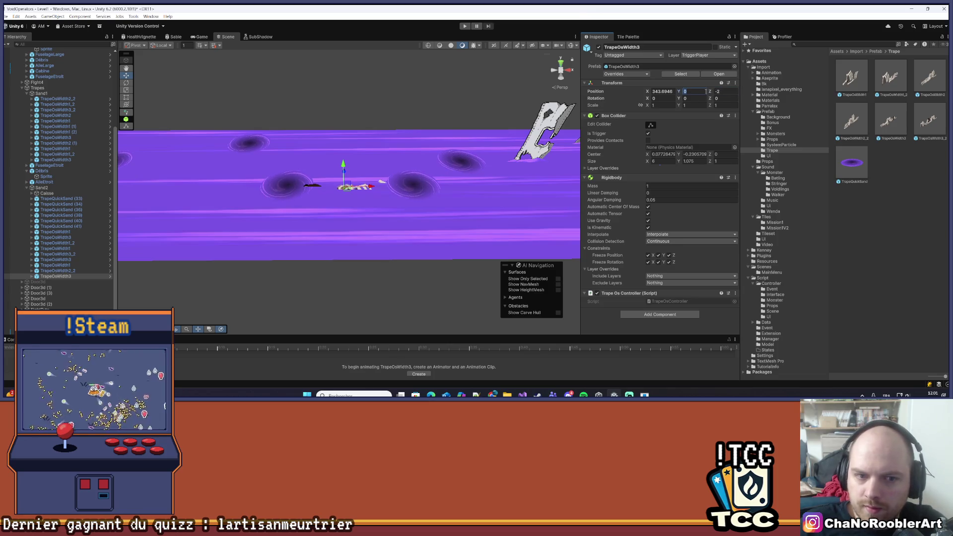
pyautogui.write('0.75')
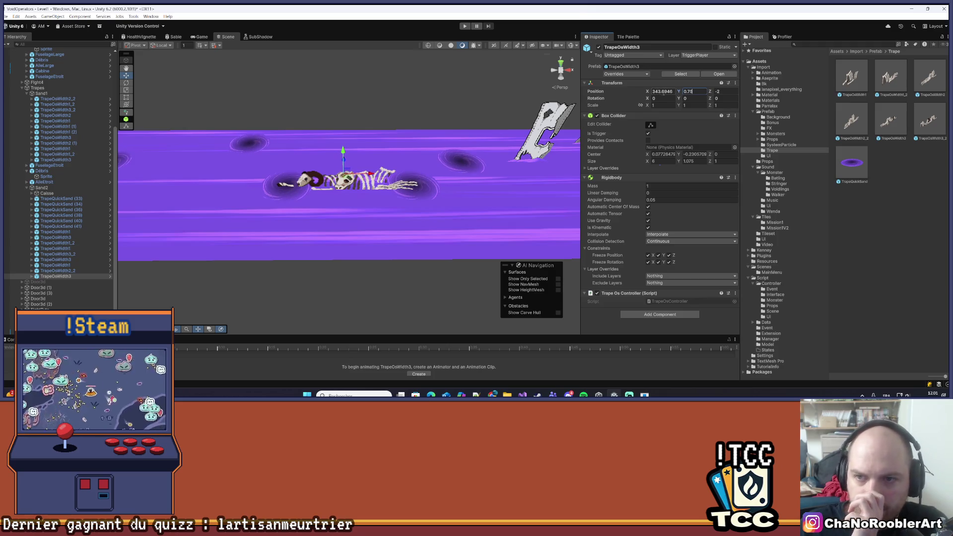
pyautogui.click(664, 91)
pyautogui.moveTo(674, 92); pyautogui.dragTo(666, 92)
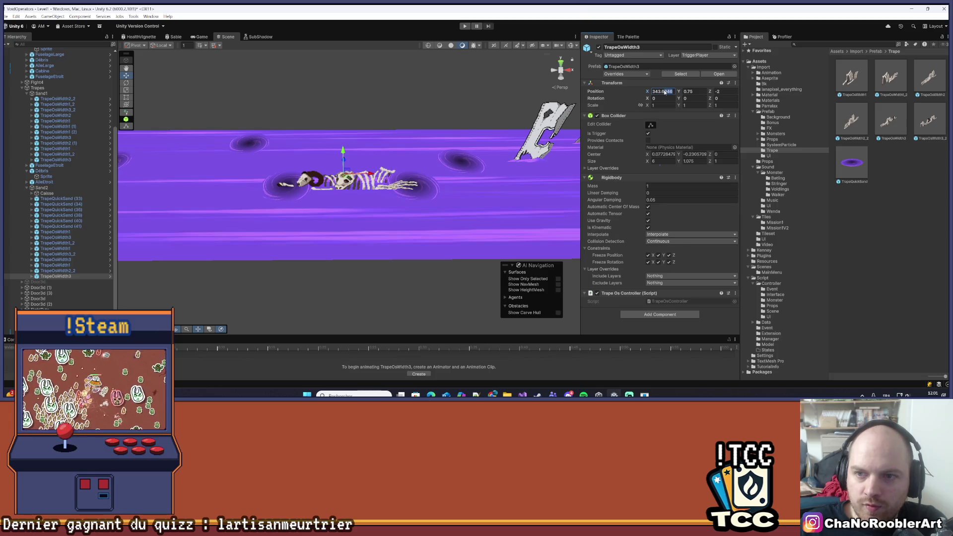
# - Delete the TrapeQuickSand (38) quicksand
pyautogui.click(432, 194)
pyautogui.click(431, 194)
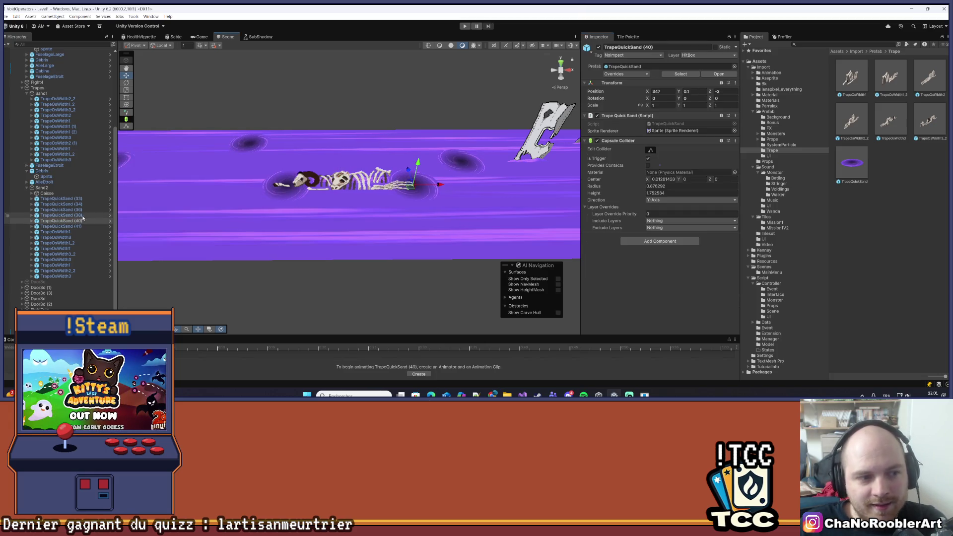
pyautogui.click(272, 197)
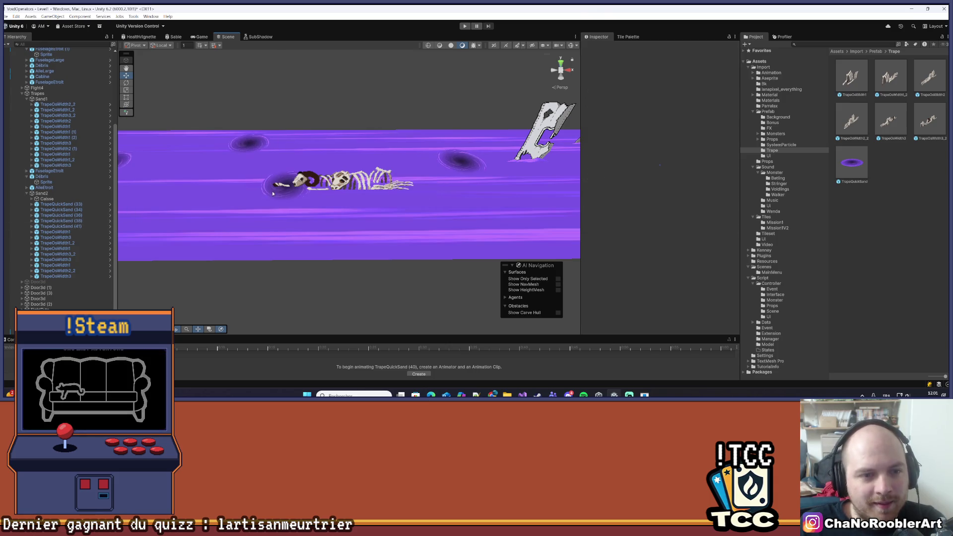
pyautogui.press('Delete')
pyautogui.scroll(-5, 391, 160)
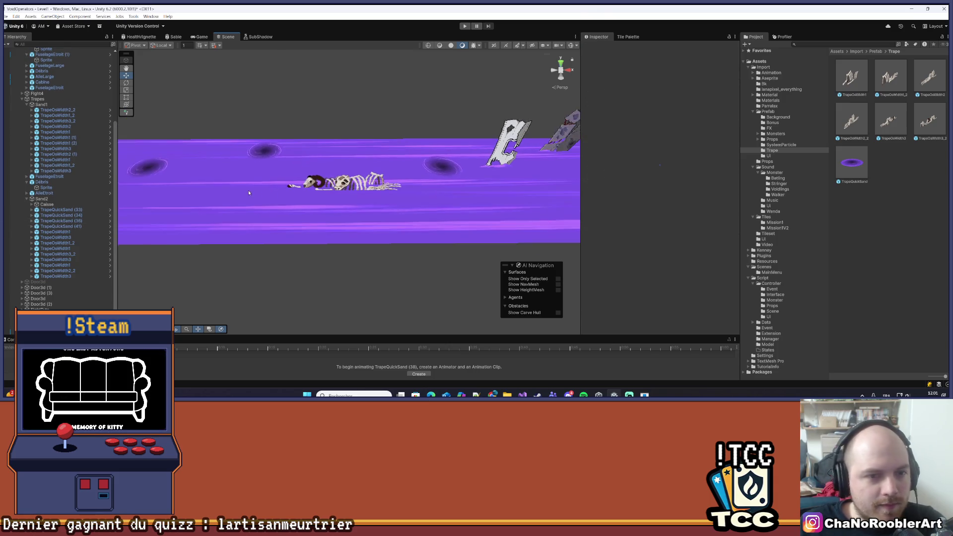
pyautogui.moveTo(391, 160); pyautogui.dragTo(320, 174)
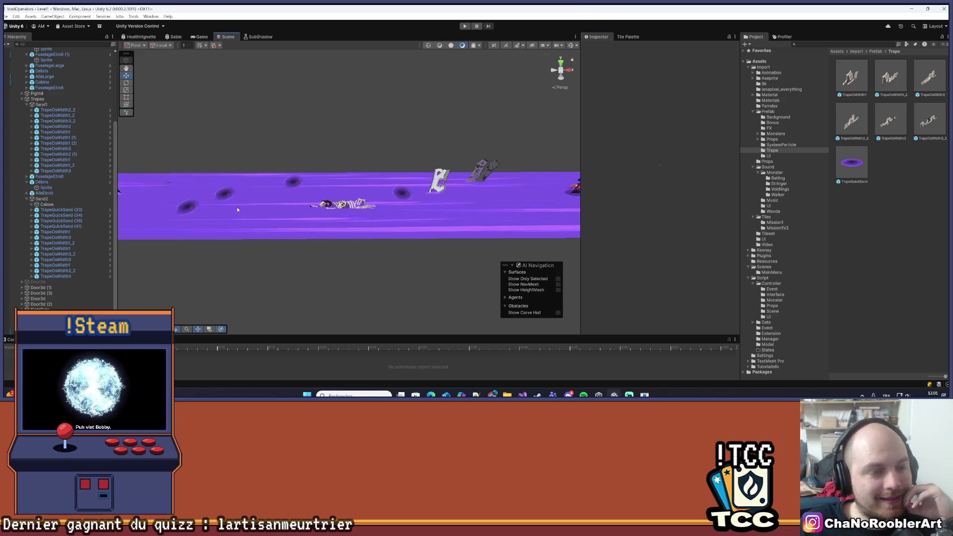
# - Pan back along the track and select the TrapeOsWidth1 trap
pyautogui.moveTo(237, 209); pyautogui.dragTo(303, 205)
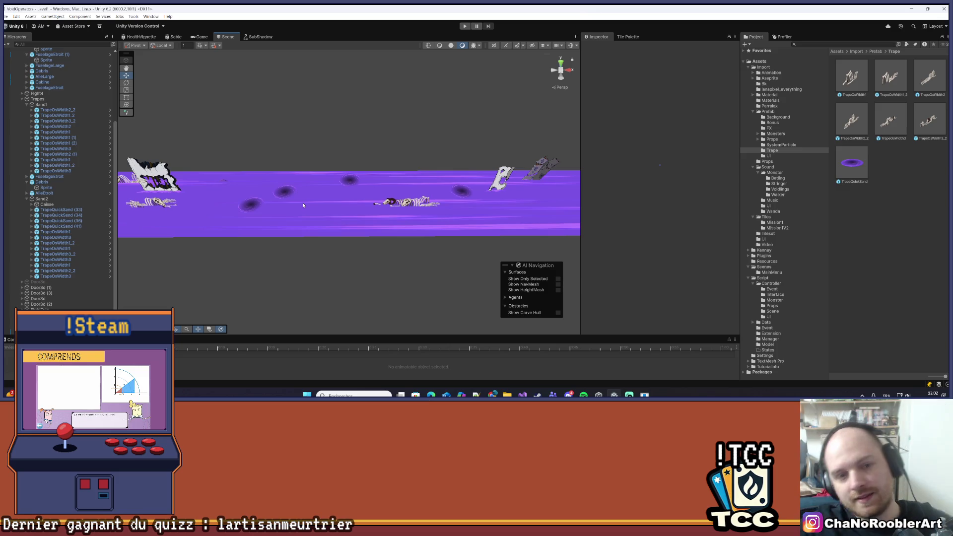
pyautogui.moveTo(303, 206)
pyautogui.mouseDown()
pyautogui.moveTo(364, 223)
pyautogui.moveTo(310, 195)
pyautogui.moveTo(400, 121)
pyautogui.moveTo(230, 273)
pyautogui.moveTo(426, 241)
pyautogui.moveTo(334, 130)
pyautogui.moveTo(351, 170)
pyautogui.moveTo(329, 203)
pyautogui.moveTo(350, 164)
pyautogui.mouseUp()
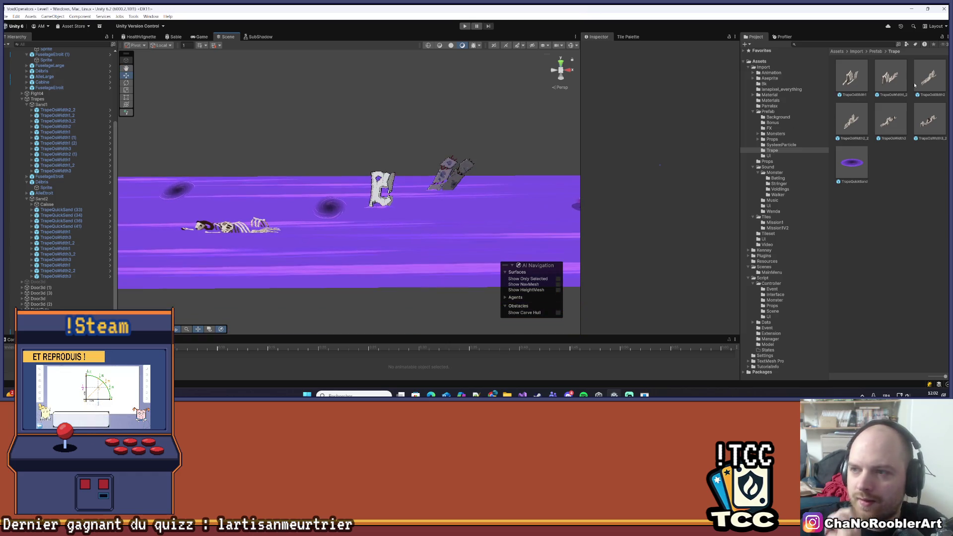
pyautogui.click(332, 208)
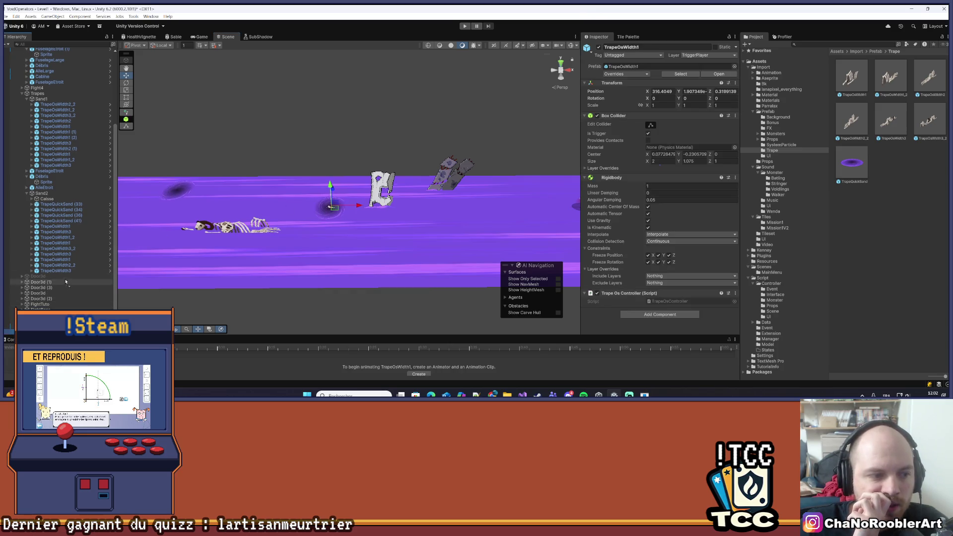
# - Duplicate TrapeOsWidth1 and place the copy at X 350, Y 0.75, Z 0
pyautogui.hotkey('ctrl', 'd')
pyautogui.scroll(4, 291, 198)
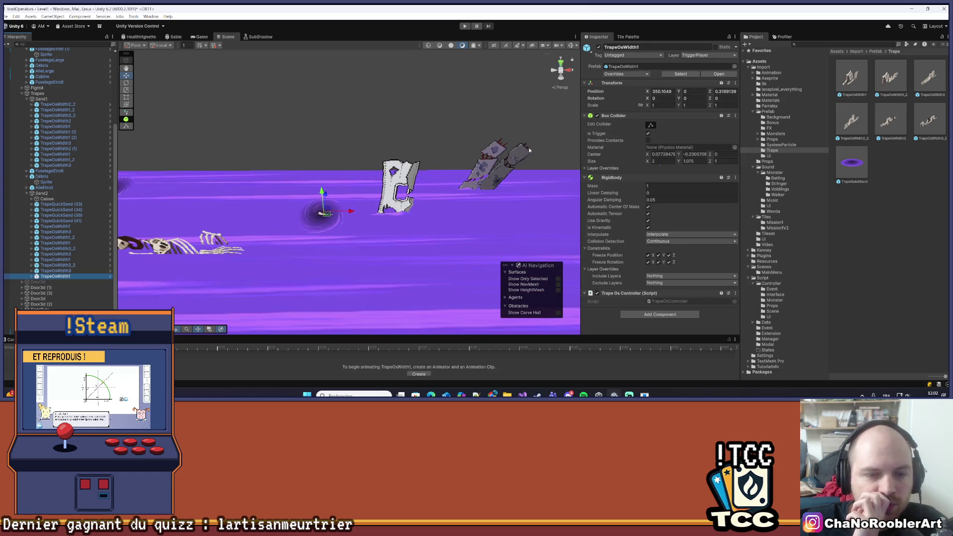
pyautogui.click(700, 91)
pyautogui.write('0.75')
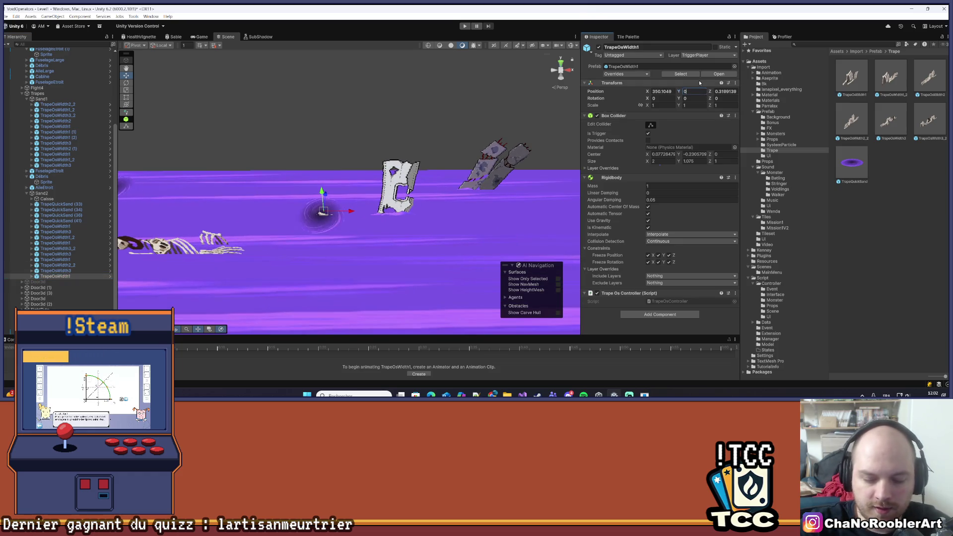
pyautogui.click(725, 91)
pyautogui.write('0')
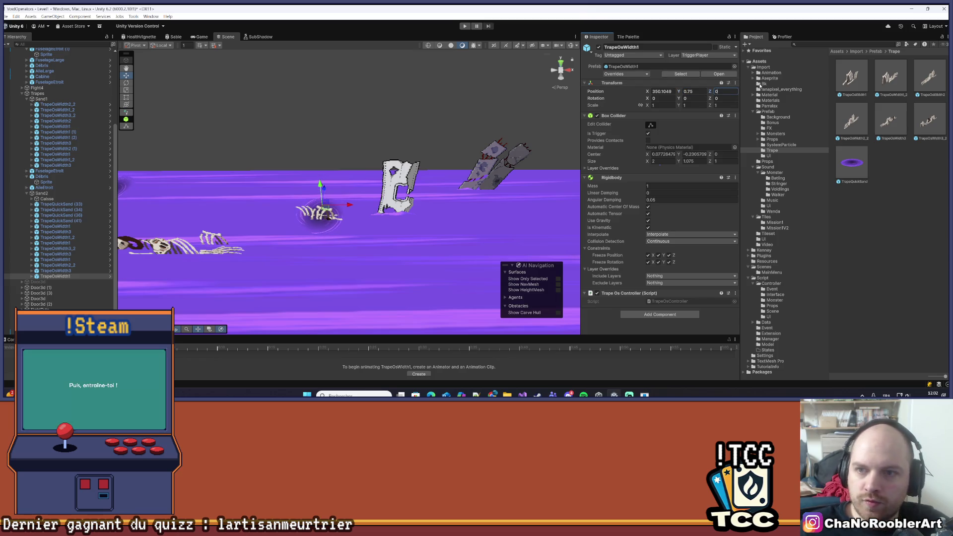
pyautogui.click(663, 91)
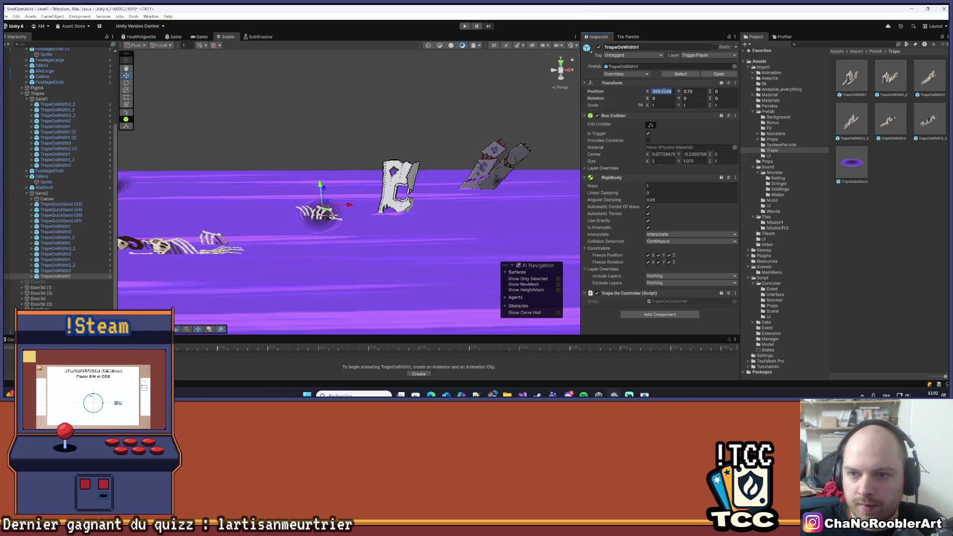
pyautogui.write('350')
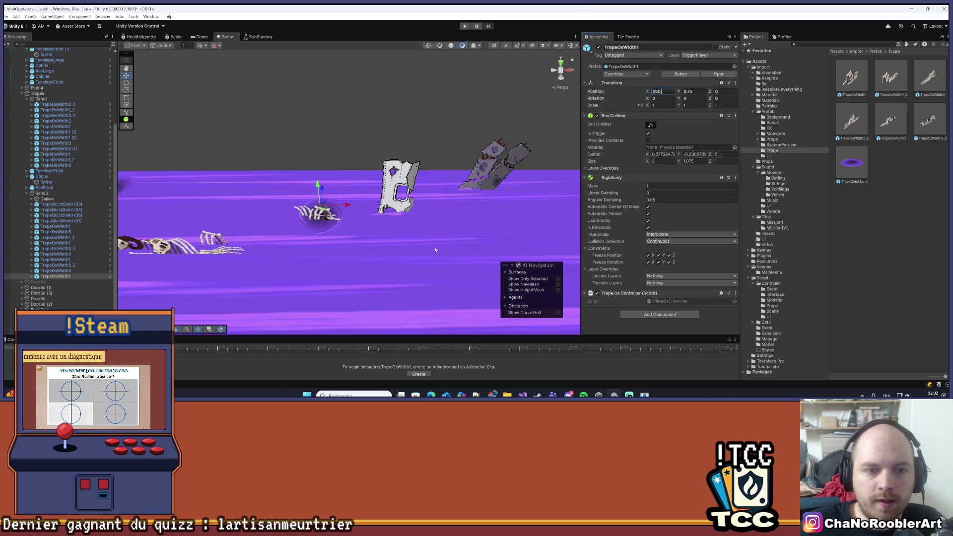
pyautogui.click(360, 282)
pyautogui.moveTo(360, 282); pyautogui.dragTo(403, 201)
pyautogui.click(403, 201)
pyautogui.scroll(-4, 301, 172)
pyautogui.click(301, 172)
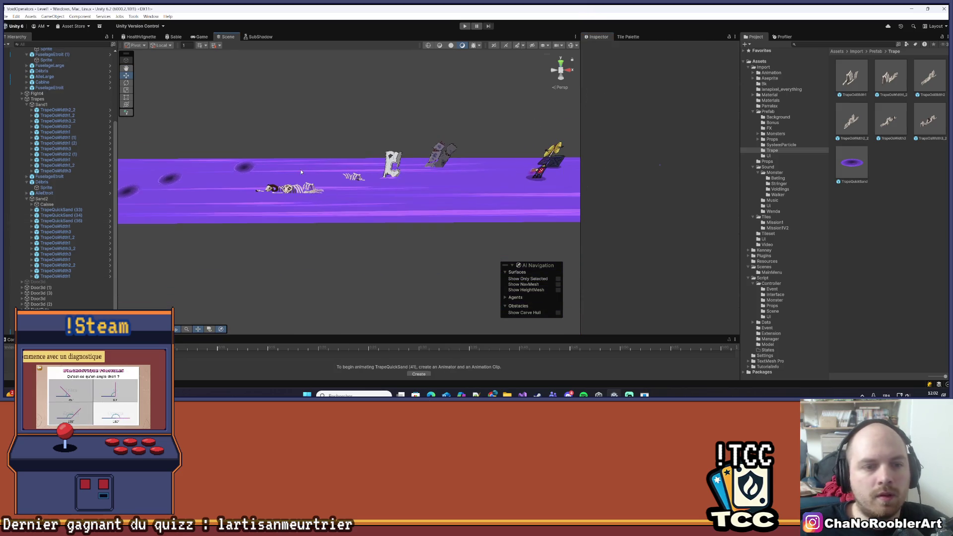
# - Drop a TrapeOsWidth2 skeleton trap onto the upper quicksand strip, around X 305, Z 2.13
pyautogui.moveTo(301, 173); pyautogui.dragTo(405, 168)
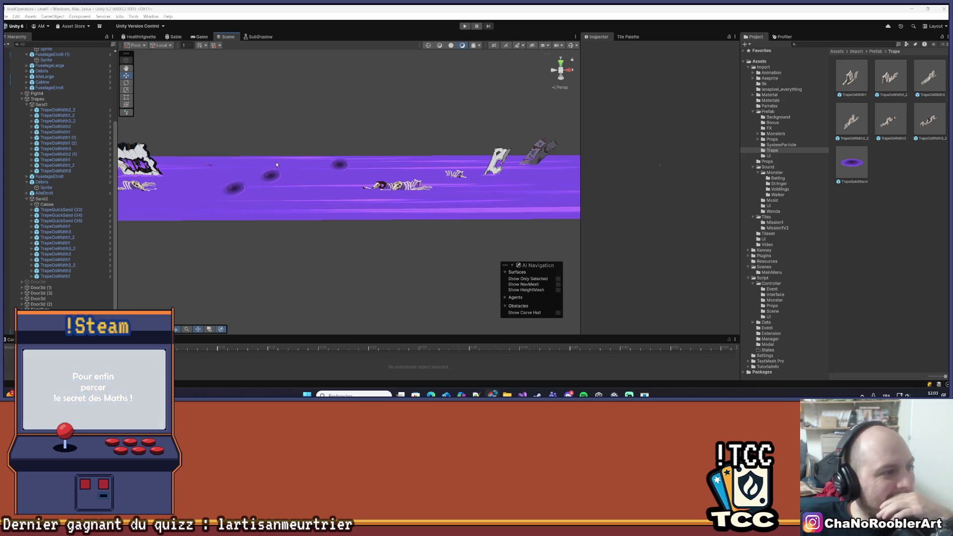
pyautogui.scroll(3, 277, 164)
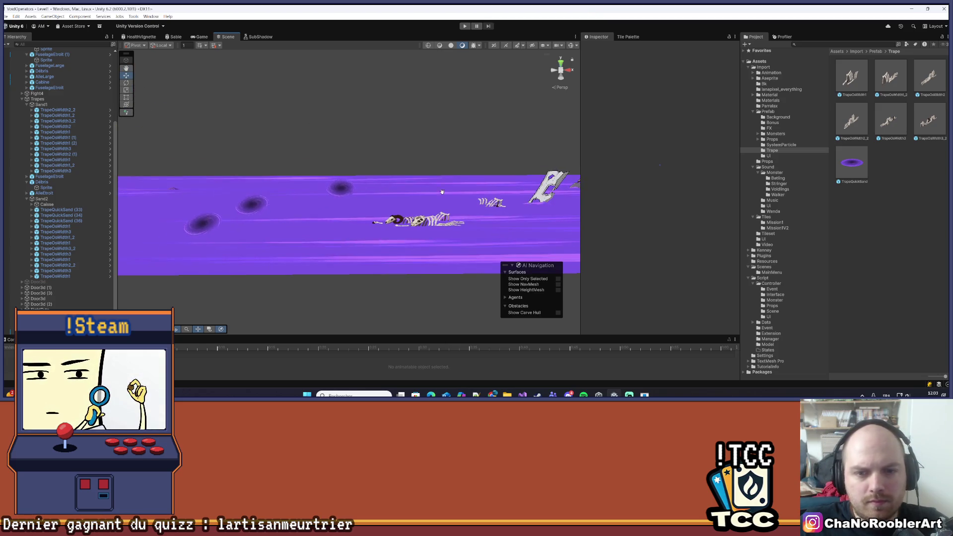
pyautogui.scroll(-5, 458, 198)
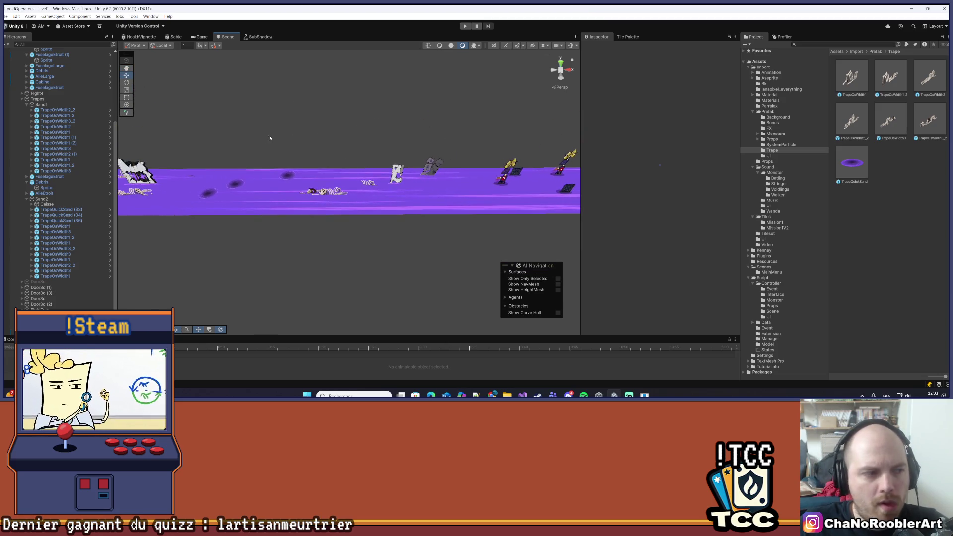
pyautogui.scroll(5, 347, 153)
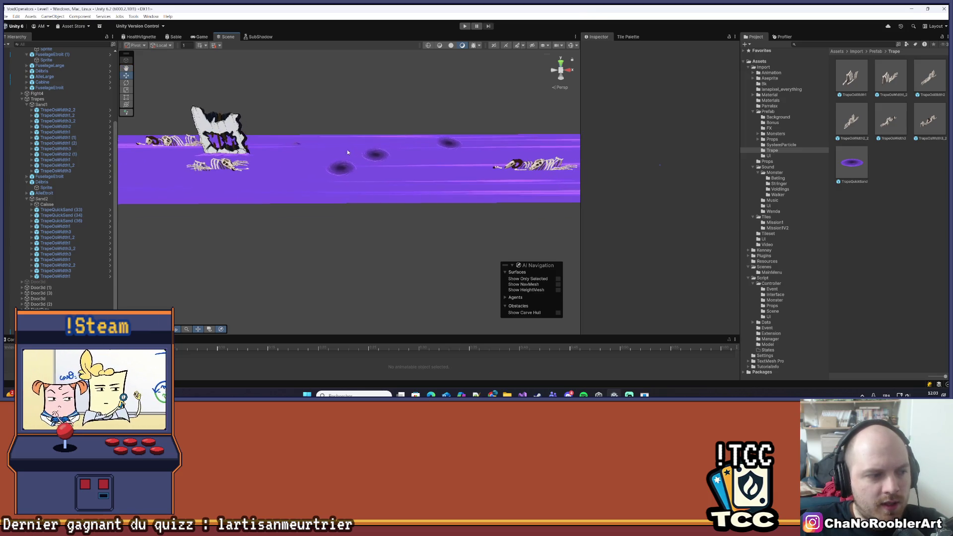
pyautogui.scroll(5, 347, 152)
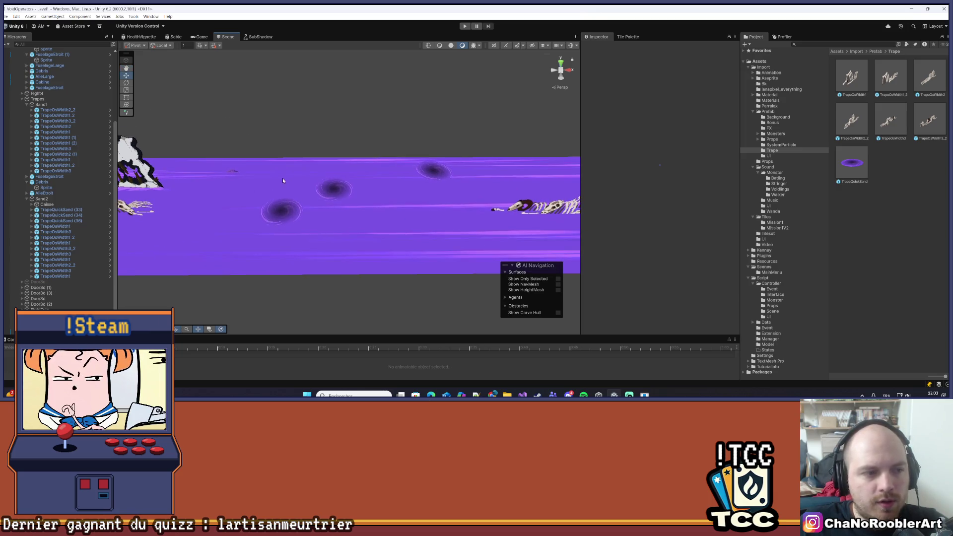
pyautogui.scroll(5, 283, 181)
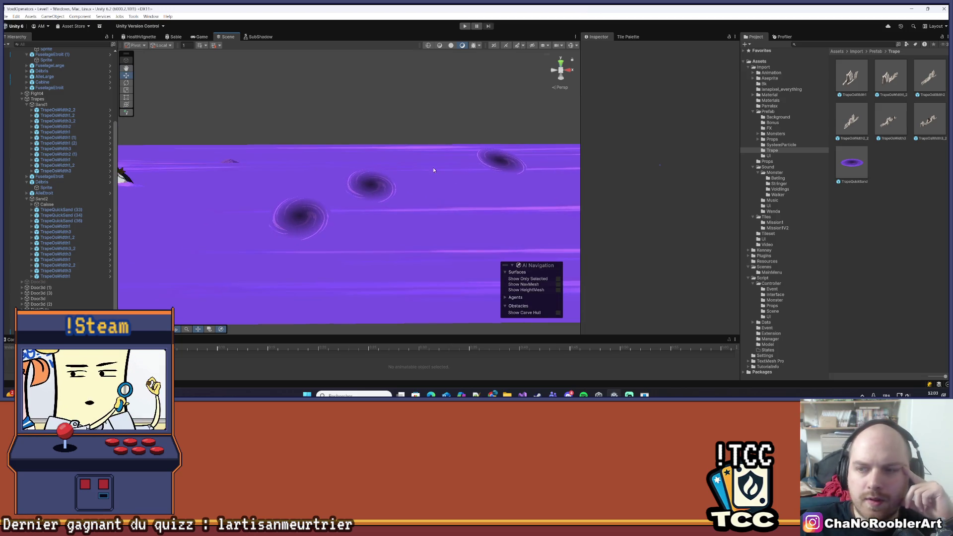
pyautogui.scroll(2, 449, 166)
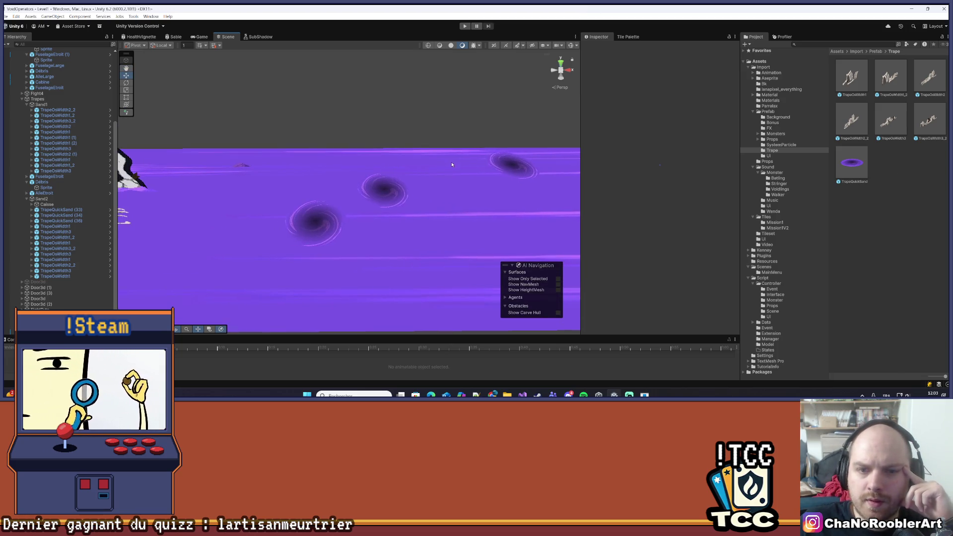
pyautogui.scroll(-5, 449, 165)
pyautogui.moveTo(389, 104)
pyautogui.mouseDown()
pyautogui.moveTo(336, 121)
pyautogui.moveTo(487, 162)
pyautogui.moveTo(481, 209)
pyautogui.moveTo(362, 227)
pyautogui.moveTo(315, 143)
pyautogui.moveTo(287, 134)
pyautogui.mouseUp()
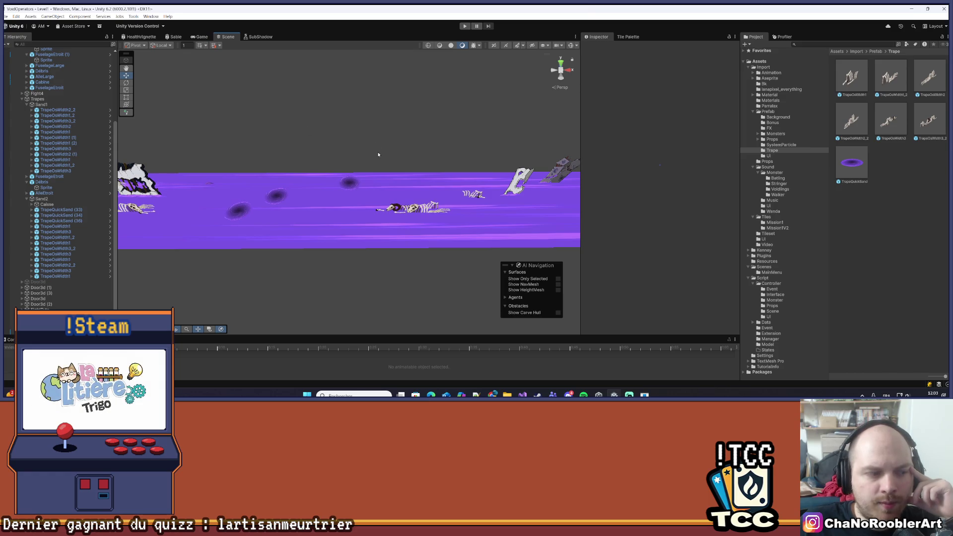
pyautogui.scroll(6, 378, 154)
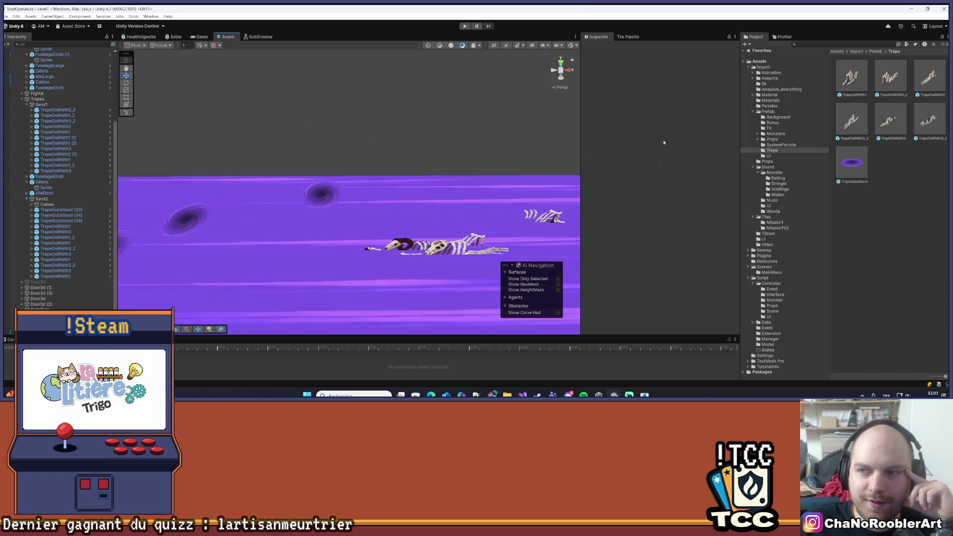
pyautogui.moveTo(424, 104)
pyautogui.mouseDown()
pyautogui.moveTo(320, 191)
pyautogui.moveTo(333, 193)
pyautogui.mouseUp()
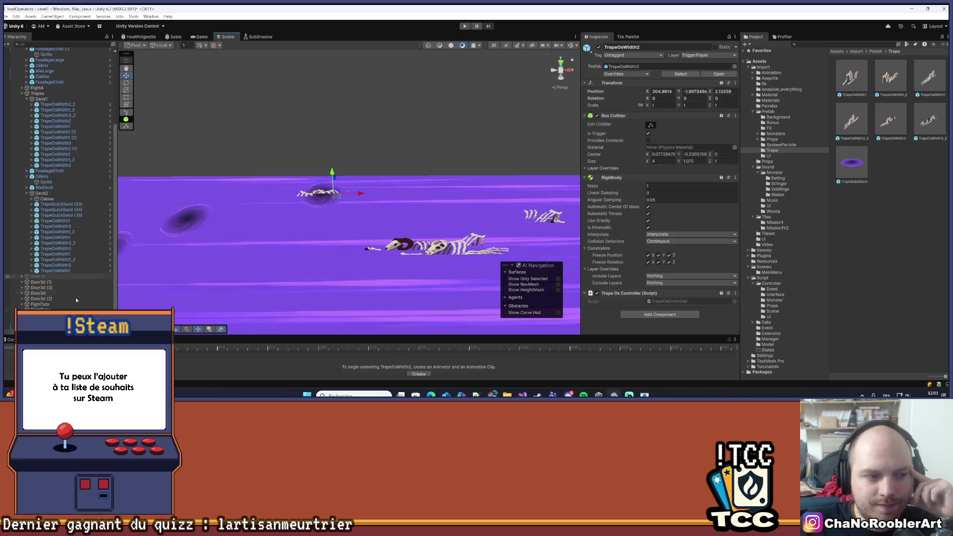
# - Undo parenting TrapeOsWidth2 under TrapeOsWidth1 and collapse TrapeOsWidth1's children
pyautogui.moveTo(66, 276); pyautogui.dragTo(86, 287)
pyautogui.hotkey('ctrl', 'z')
pyautogui.scroll(-1, 86, 283)
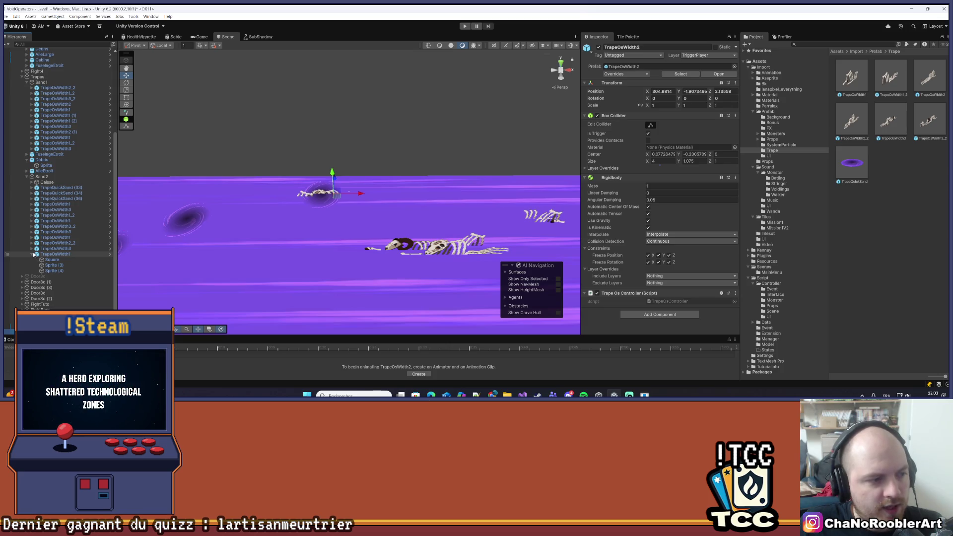
pyautogui.click(37, 255)
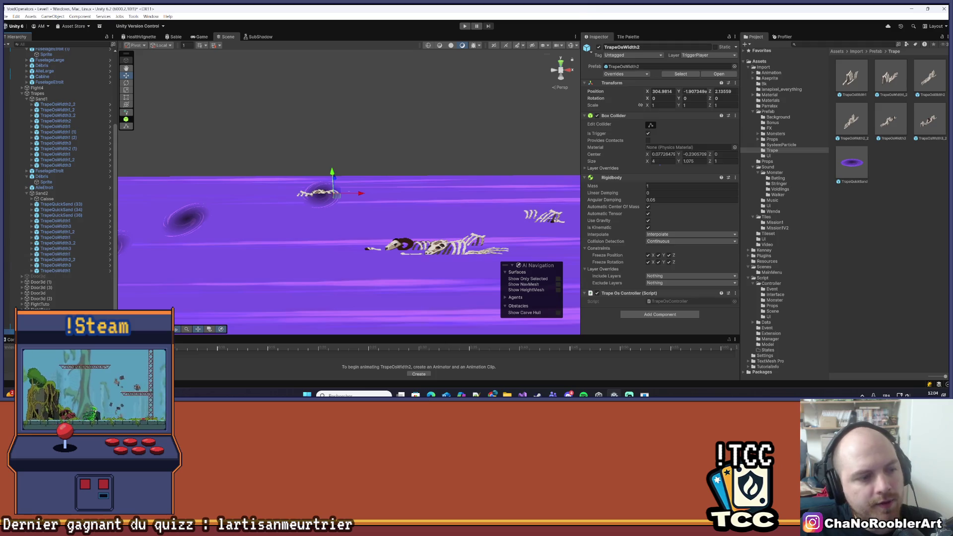
# - Duplicate the TrapeOsWidth2 trap and set the copy to X 338.5, Y 0.75
pyautogui.hotkey('ctrl', 'v')
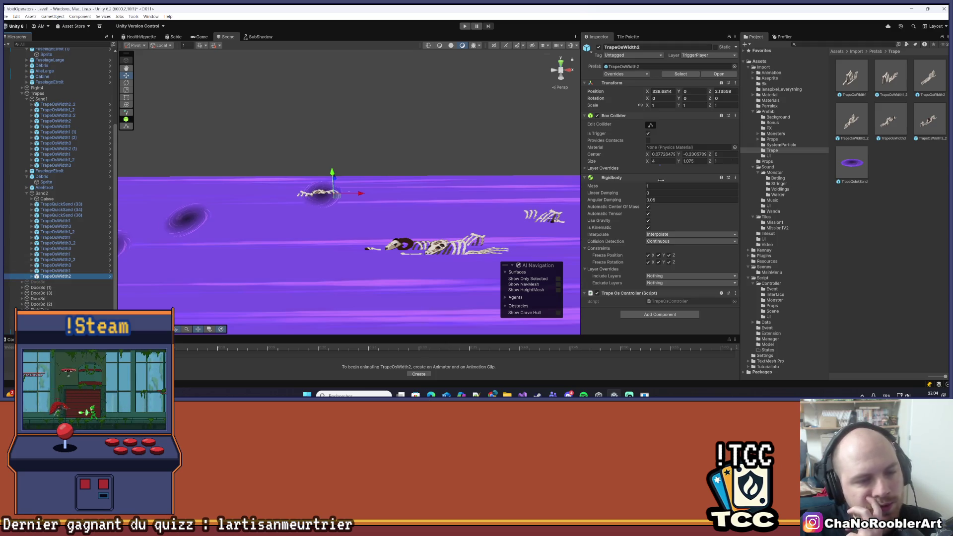
pyautogui.click(664, 92)
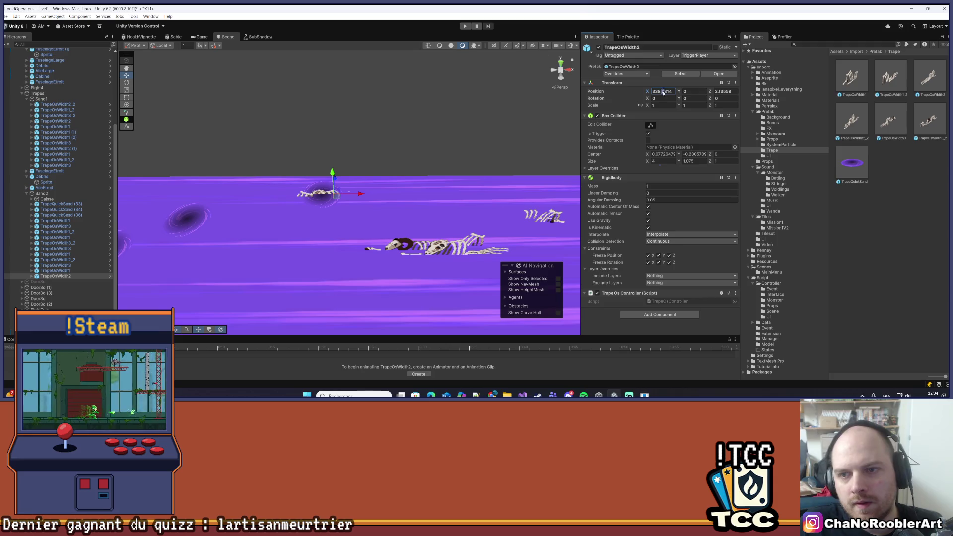
pyautogui.write('338.5')
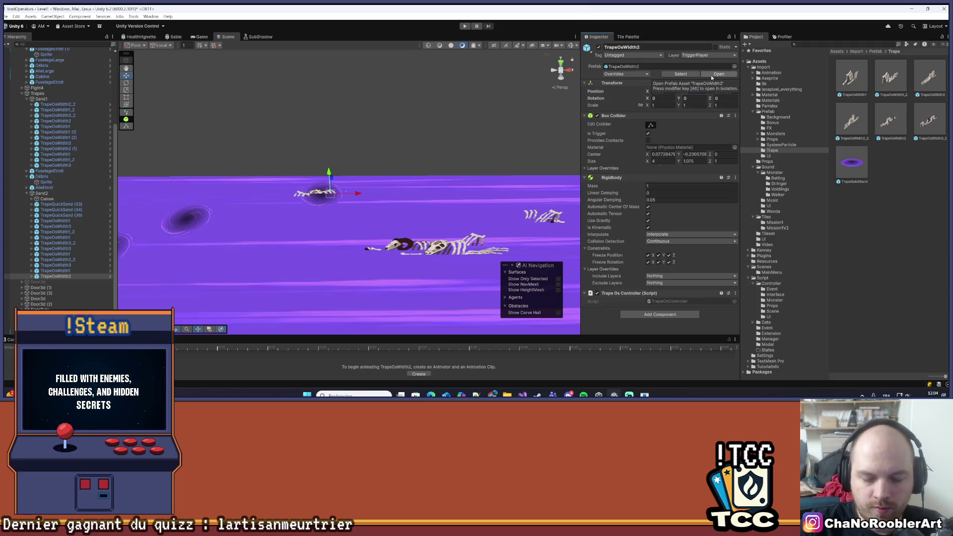
pyautogui.press('Tab')
pyautogui.write('0.75')
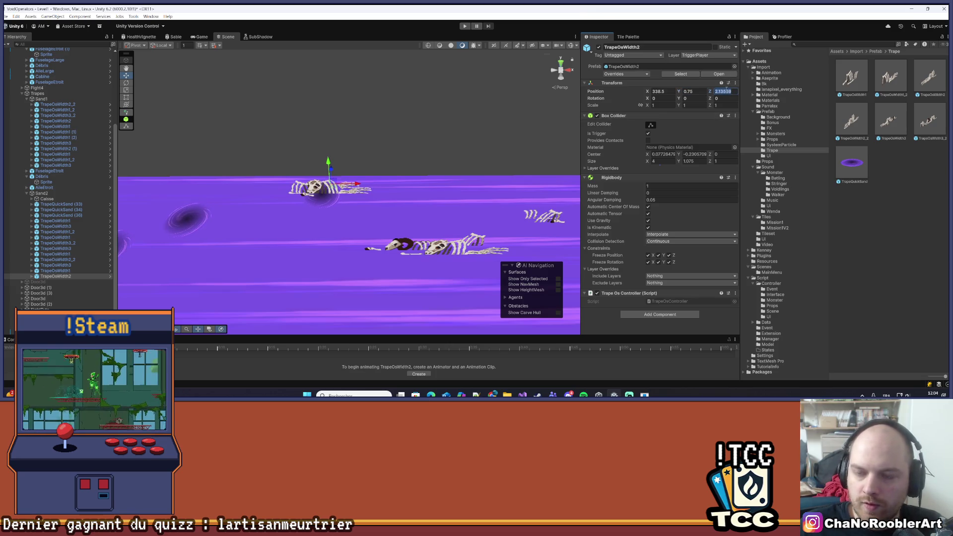
# - Select the TrapeQuickSand (36) object, then deselect and pan across the quicksand strip
pyautogui.click(279, 227)
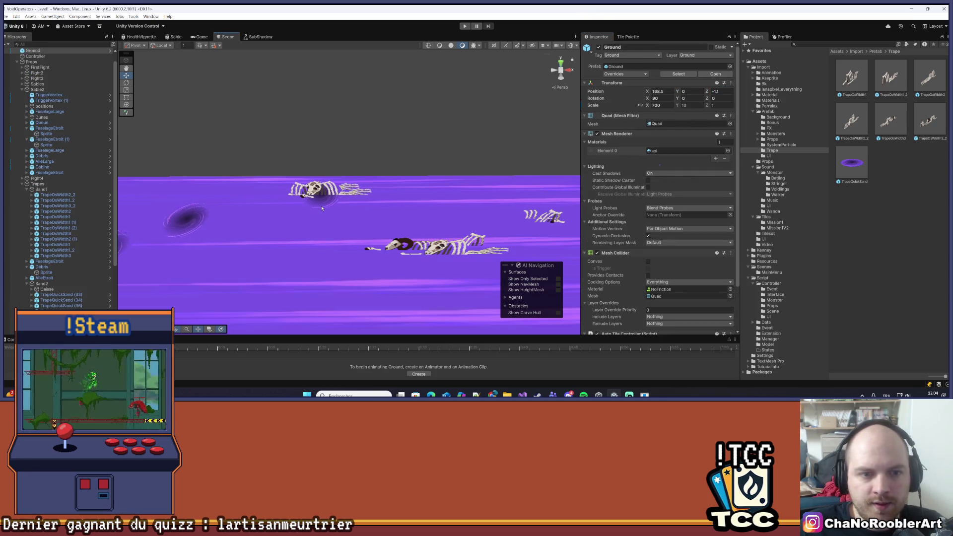
pyautogui.click(278, 219)
pyautogui.scroll(-5, 268, 207)
pyautogui.moveTo(277, 207)
pyautogui.mouseDown()
pyautogui.moveTo(308, 187)
pyautogui.moveTo(393, 165)
pyautogui.moveTo(350, 152)
pyautogui.moveTo(262, 189)
pyautogui.moveTo(379, 187)
pyautogui.moveTo(257, 196)
pyautogui.moveTo(323, 204)
pyautogui.moveTo(306, 215)
pyautogui.moveTo(407, 204)
pyautogui.mouseUp()
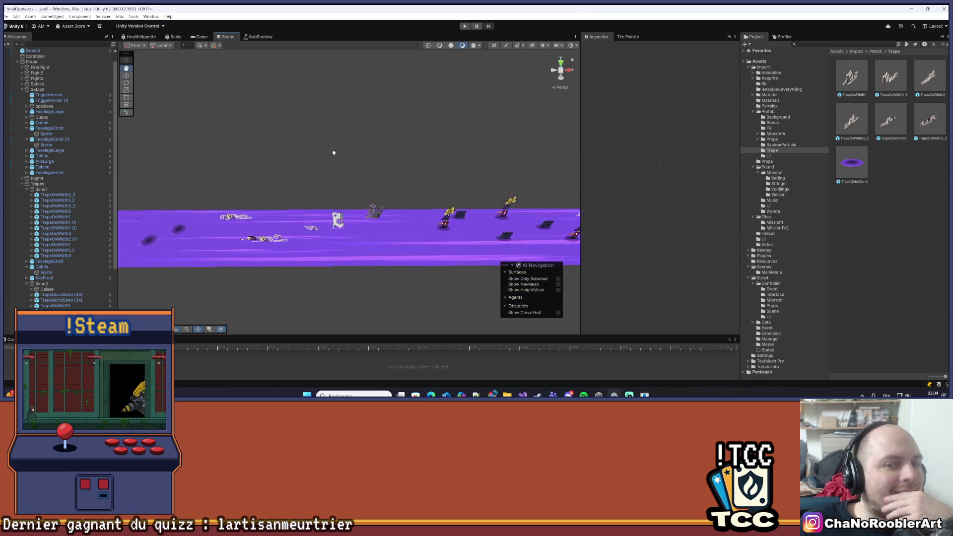
pyautogui.scroll(-3, 64, 224)
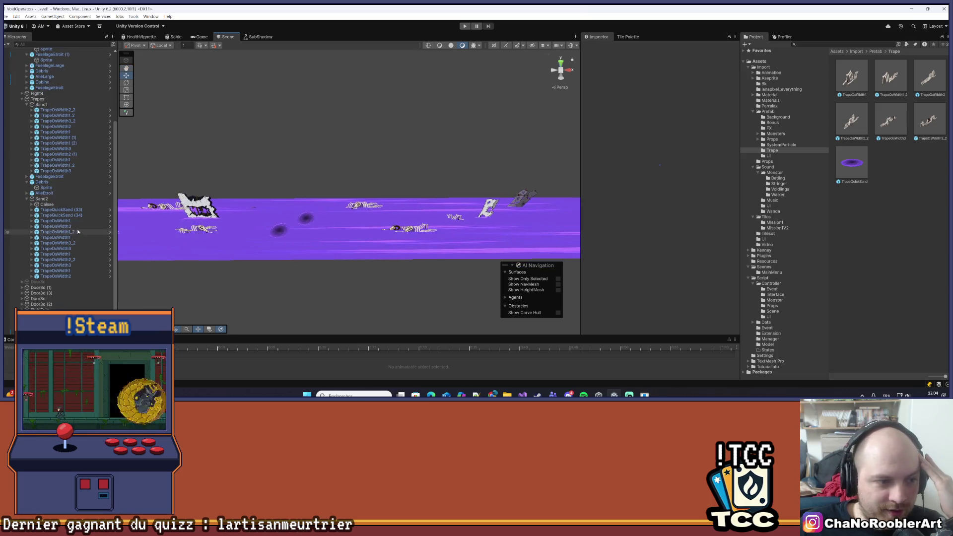
# - Zoom in on the quicksand strip and select the TrapeOsWidth1_2 vortex trap
pyautogui.scroll(1, 276, 232)
pyautogui.scroll(2, 276, 233)
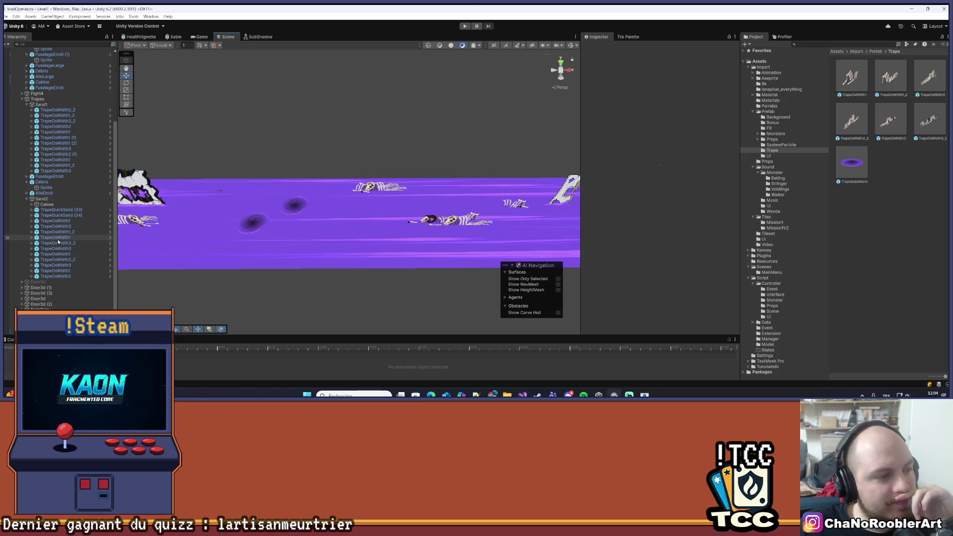
pyautogui.scroll(2, 261, 228)
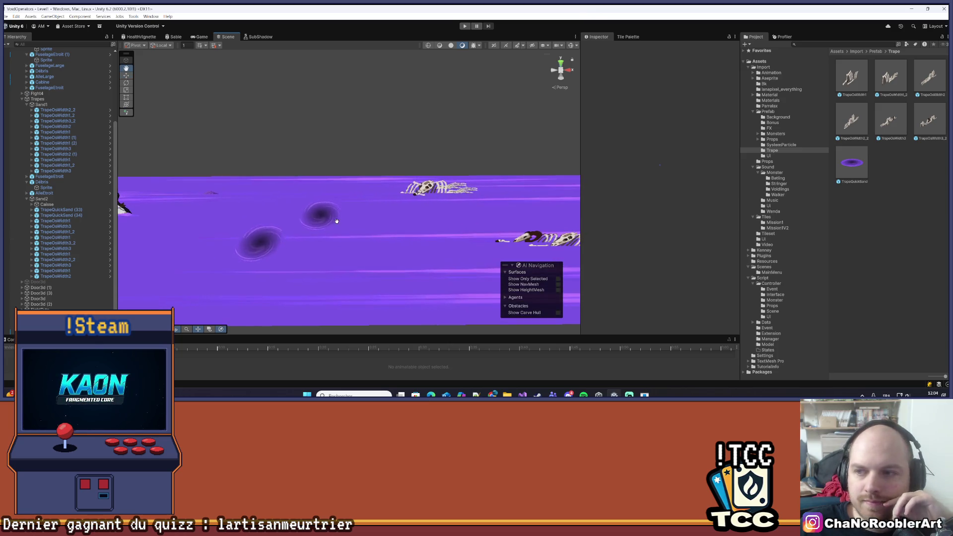
pyautogui.scroll(-1, 545, 201)
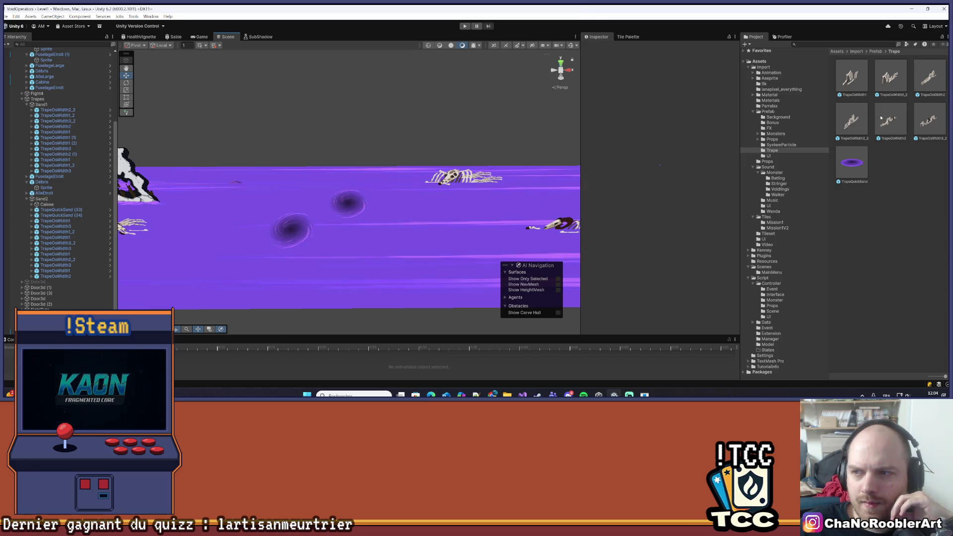
pyautogui.click(343, 203)
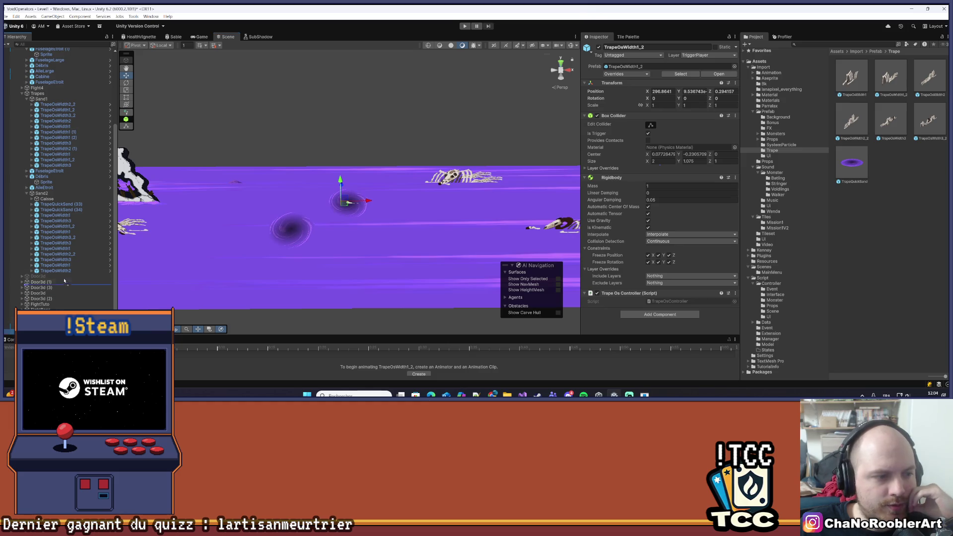
# - Duplicate the TrapeOsWidth1_2 trap and set the copy's Z to 0 and Y to 0.75
pyautogui.hotkey('ctrl', 'd')
pyautogui.click(724, 91)
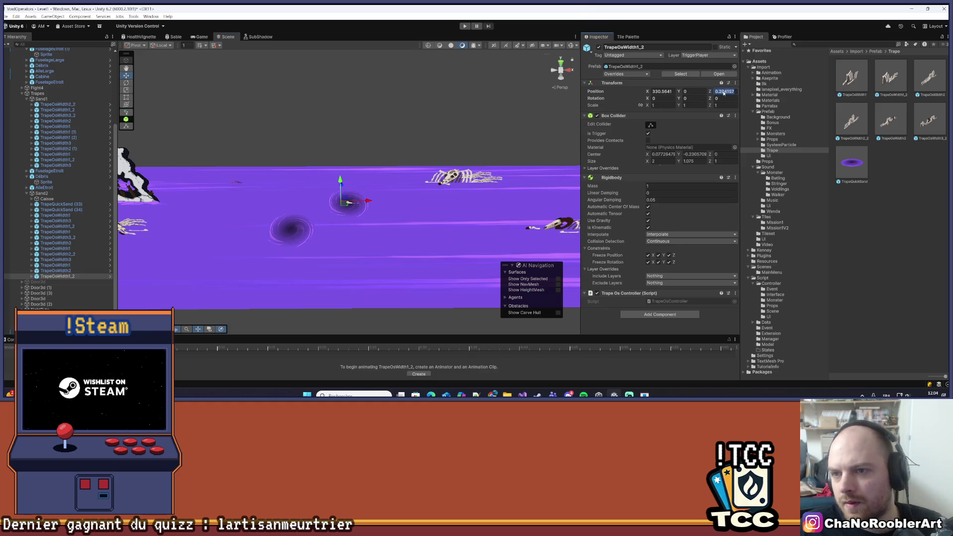
pyautogui.write('0')
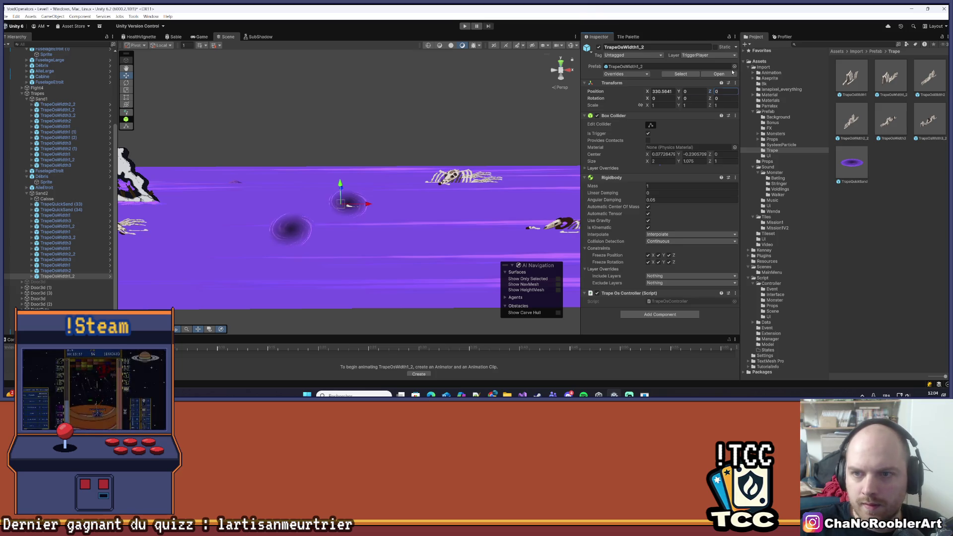
pyautogui.hotkey('shift', 'Tab')
pyautogui.hotkey('shift', 'Tab')
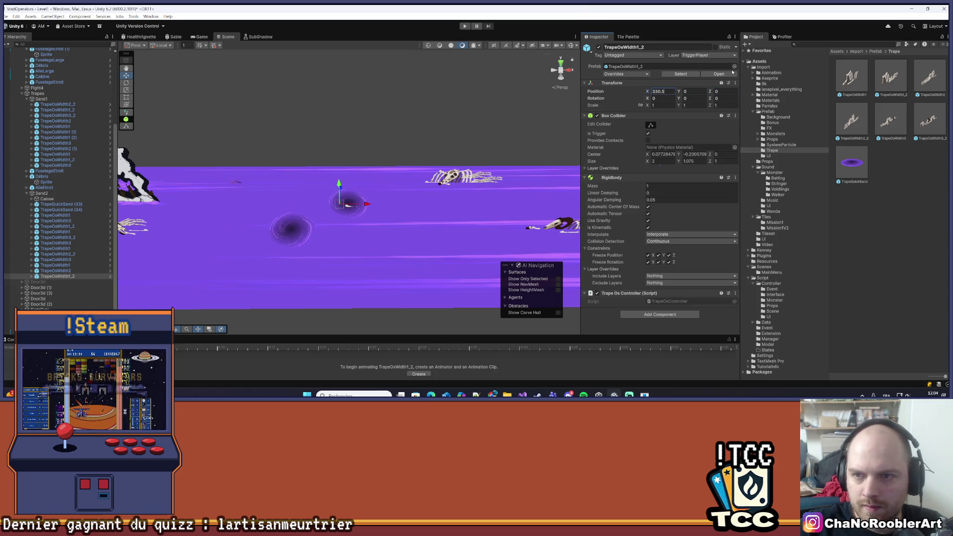
pyautogui.press('Tab')
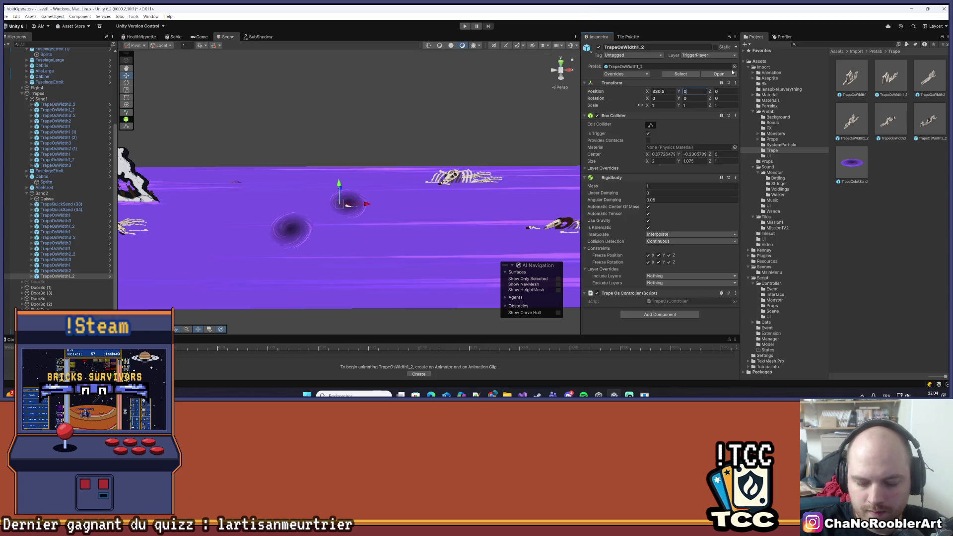
pyautogui.write('.75')
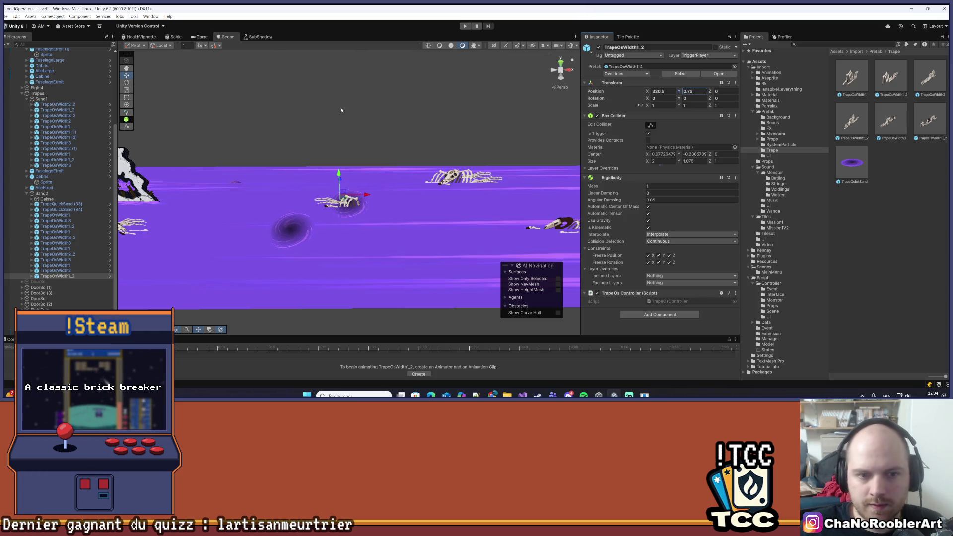
pyautogui.press('Return')
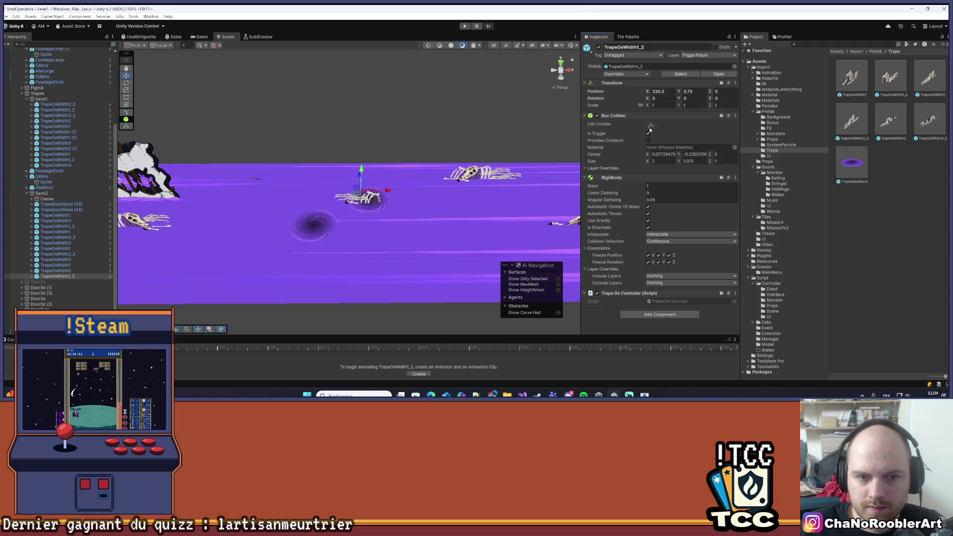
pyautogui.moveTo(388, 191); pyautogui.dragTo(394, 191)
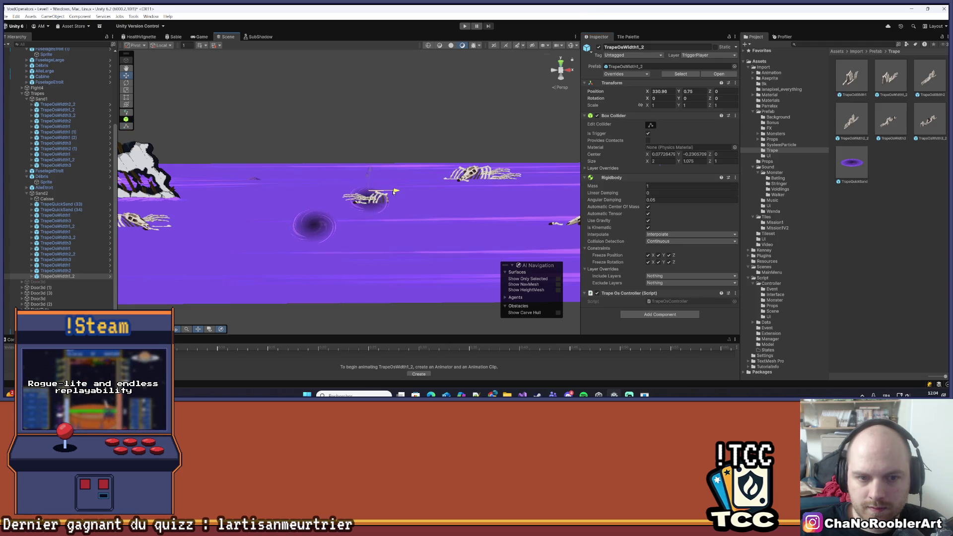
# - Set the copy's X position to 331, then deselect it and pan along the strip
pyautogui.click(663, 92)
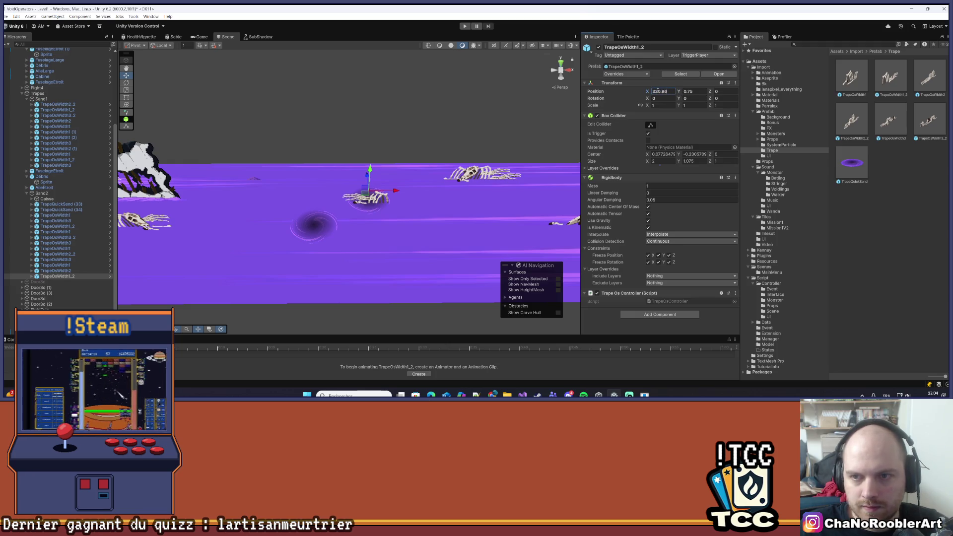
pyautogui.write('331')
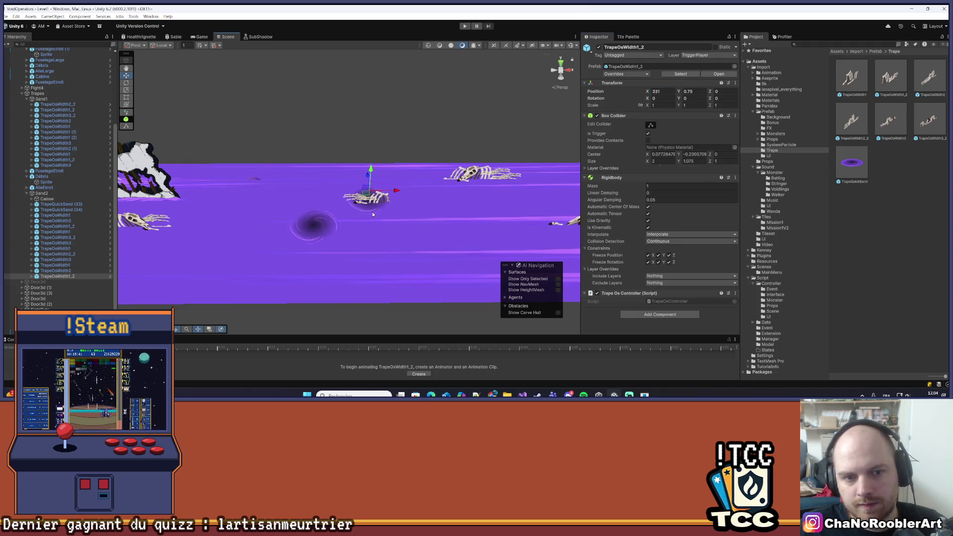
pyautogui.click(331, 174)
pyautogui.scroll(-2, 330, 175)
pyautogui.moveTo(331, 174)
pyautogui.mouseDown()
pyautogui.moveTo(390, 171)
pyautogui.moveTo(323, 194)
pyautogui.mouseUp()
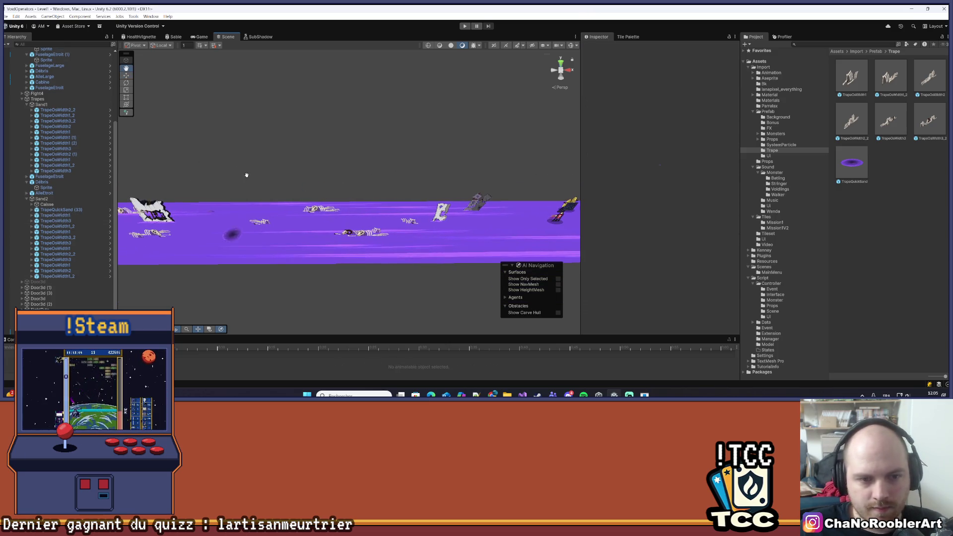
pyautogui.moveTo(247, 175)
pyautogui.mouseDown()
pyautogui.moveTo(359, 144)
pyautogui.moveTo(394, 147)
pyautogui.moveTo(385, 172)
pyautogui.moveTo(243, 202)
pyautogui.moveTo(245, 178)
pyautogui.moveTo(388, 194)
pyautogui.moveTo(362, 179)
pyautogui.moveTo(377, 170)
pyautogui.mouseUp()
pyautogui.scroll(8, 388, 194)
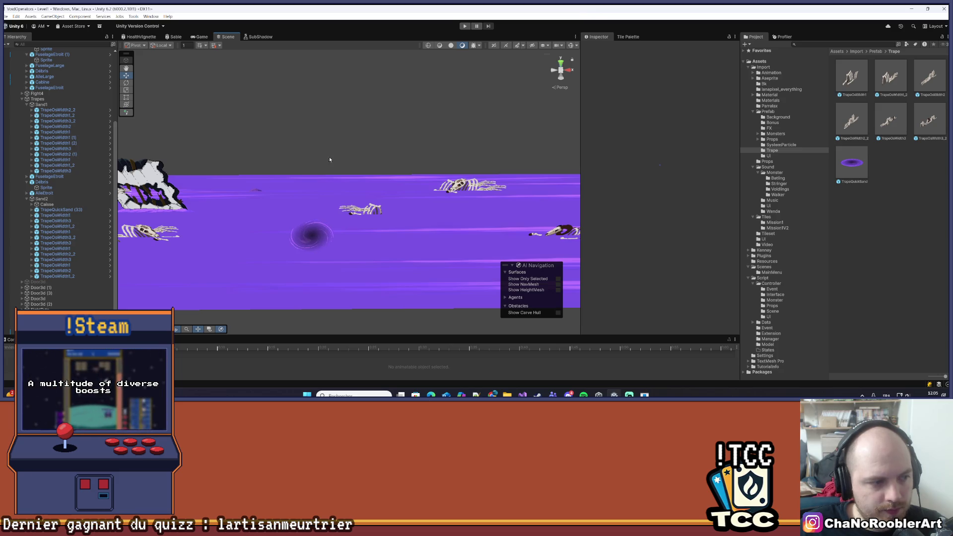
# - Drag a new TrapeOsWidth1 bones trap from the Project into the scene
pyautogui.moveTo(344, 145)
pyautogui.mouseDown()
pyautogui.moveTo(311, 139)
pyautogui.moveTo(322, 134)
pyautogui.mouseUp()
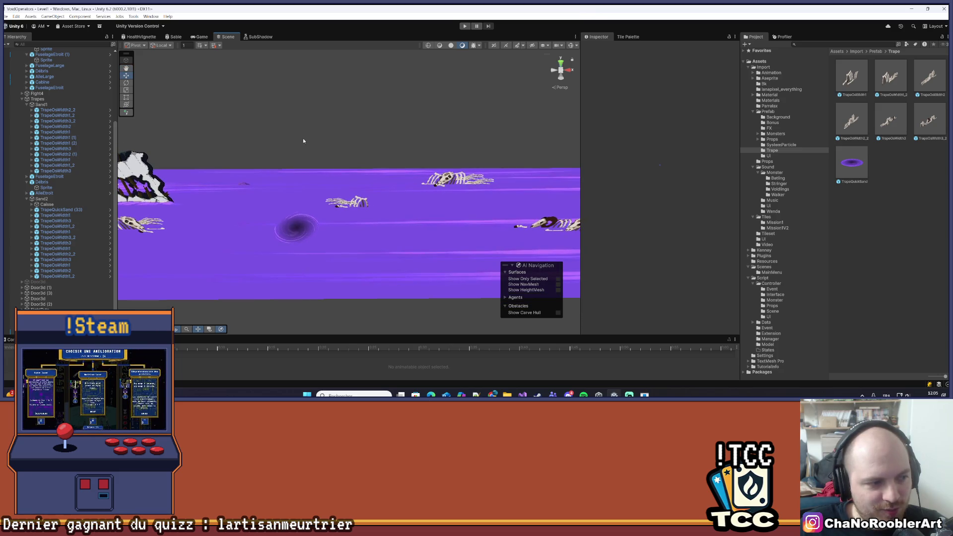
pyautogui.click(55, 216)
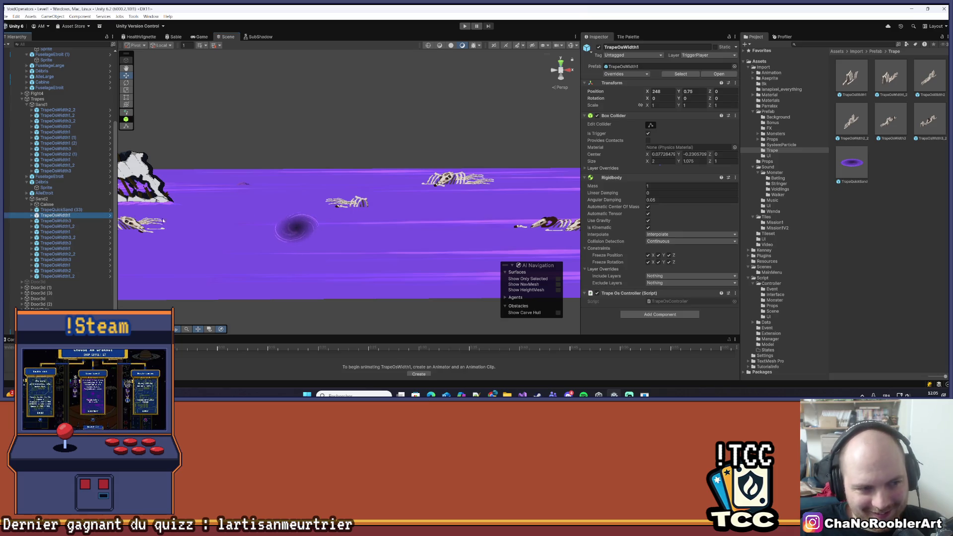
pyautogui.moveTo(851, 77)
pyautogui.mouseDown()
pyautogui.moveTo(287, 233)
pyautogui.moveTo(298, 227)
pyautogui.mouseUp()
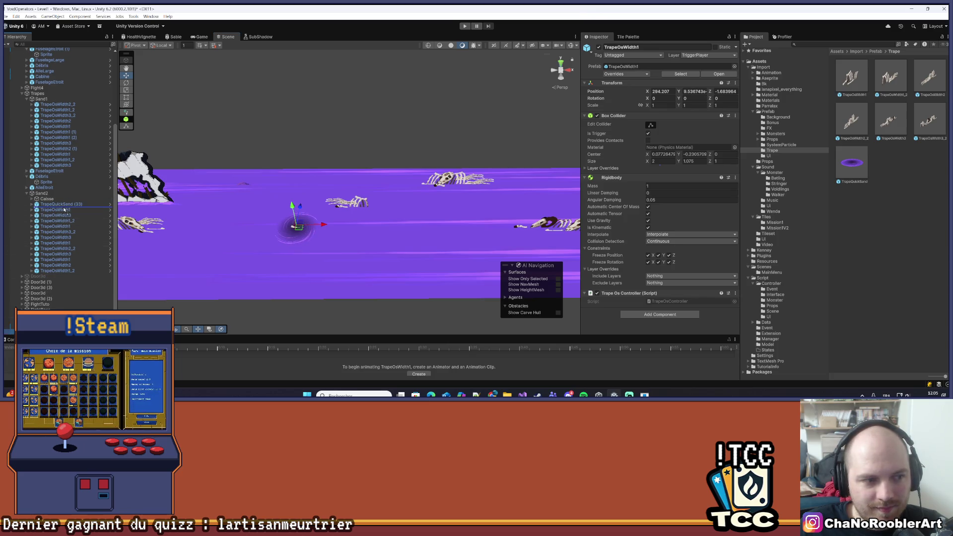
# - Position the new trap at 328, 0.75, -2 and select the TrapeQuickSand (33) vortex
pyautogui.click(695, 91)
pyautogui.write('0')
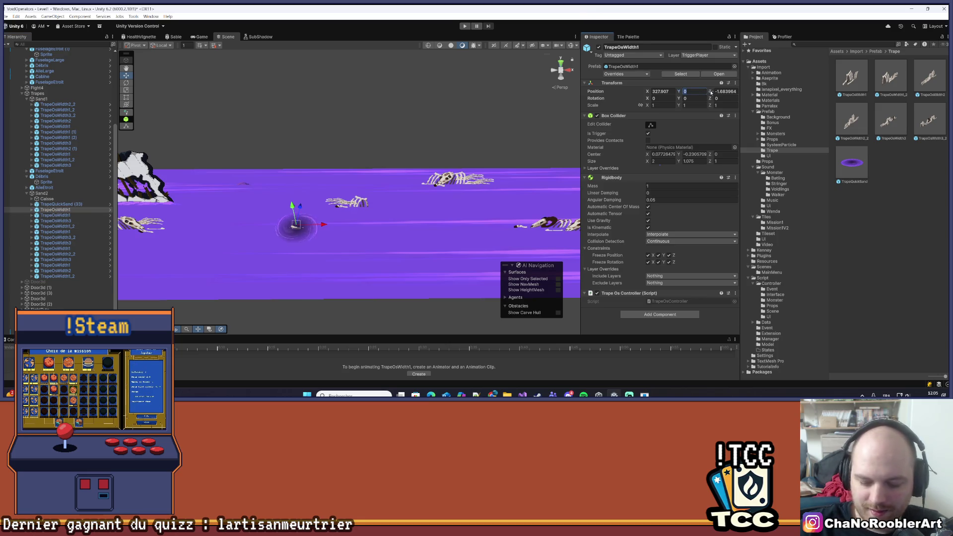
pyautogui.write('.75')
pyautogui.press('Tab')
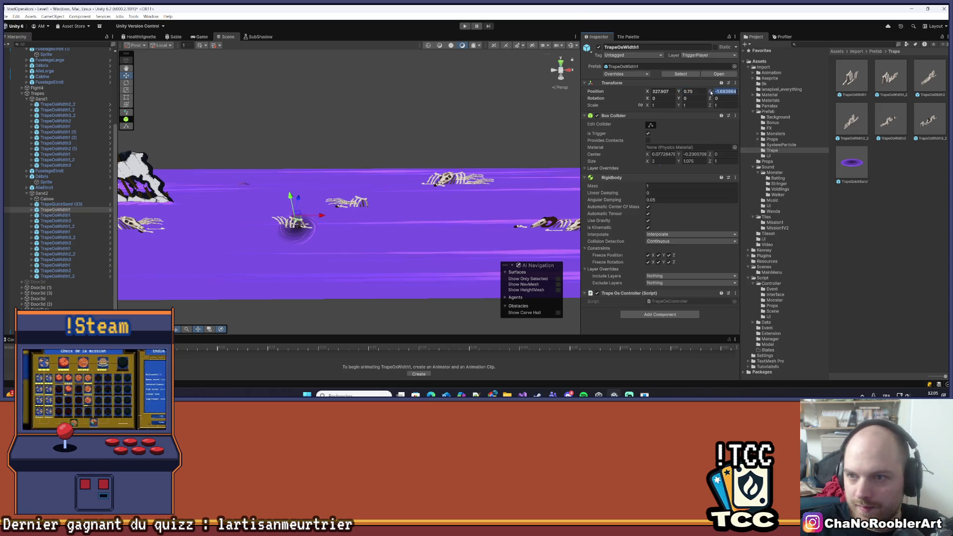
pyautogui.write('-2')
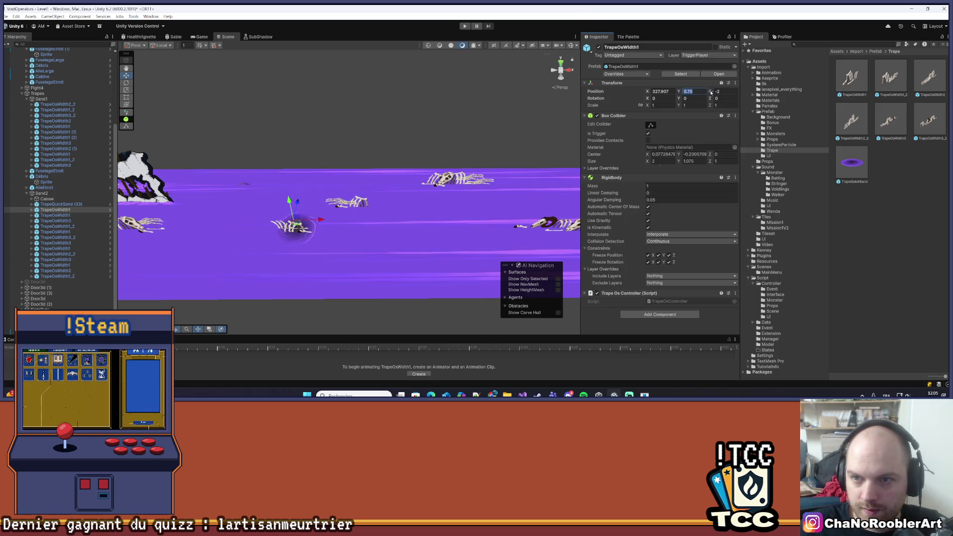
pyautogui.press('BackSpace')
pyautogui.press('BackSpace')
pyautogui.press('BackSpace')
pyautogui.write('8')
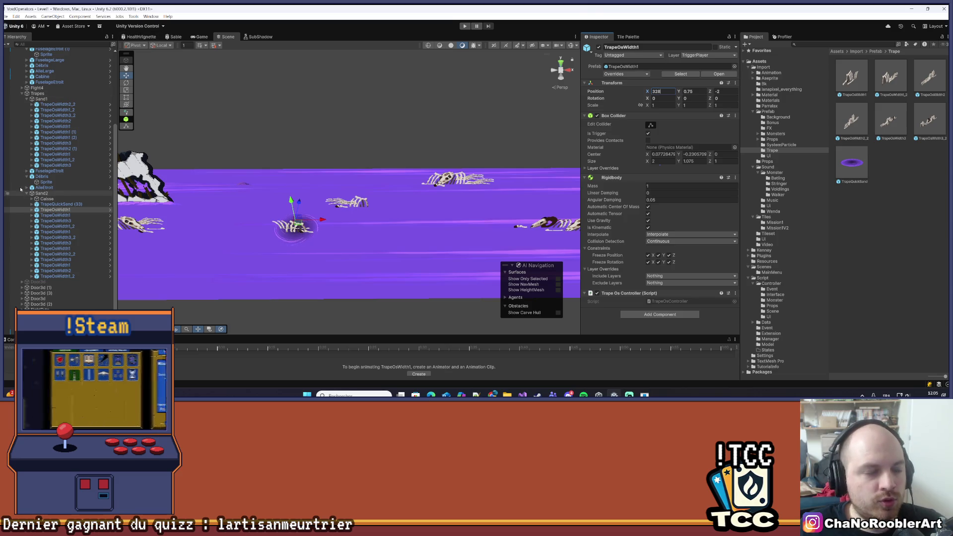
pyautogui.click(61, 205)
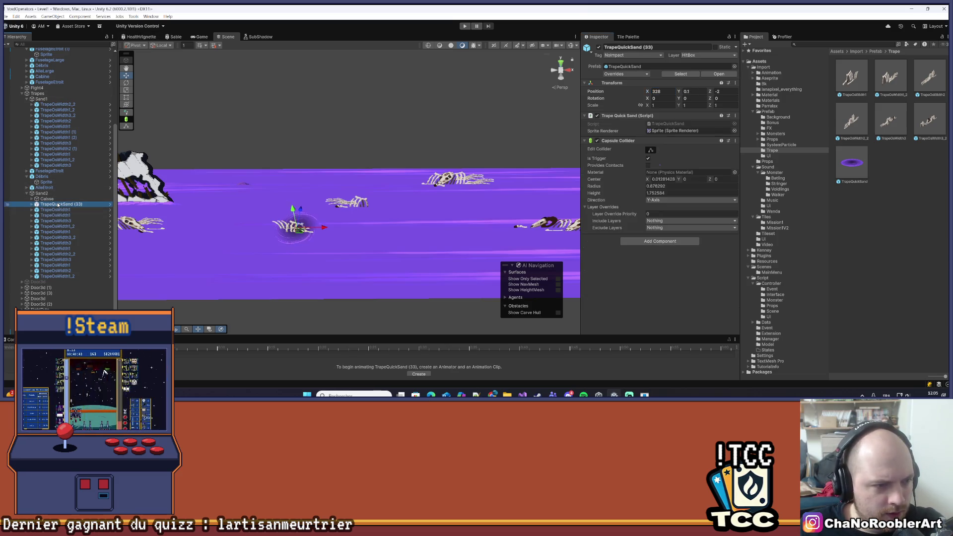
# - Delete the TrapeQuickSand (33) vortex and orbit the view around the level
pyautogui.press('Delete')
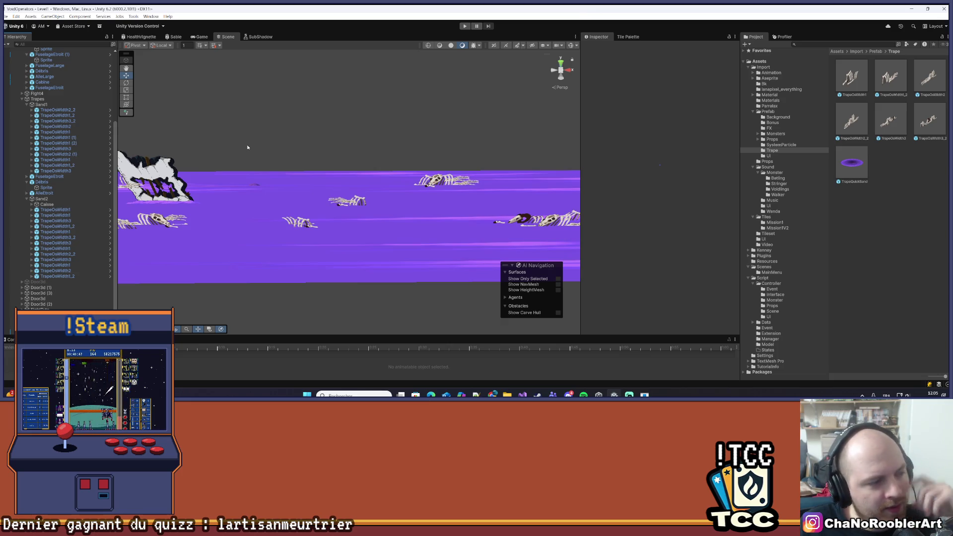
pyautogui.moveTo(248, 147)
pyautogui.mouseDown()
pyautogui.moveTo(356, 133)
pyautogui.moveTo(357, 160)
pyautogui.moveTo(343, 175)
pyautogui.mouseUp()
pyautogui.moveTo(259, 209); pyautogui.dragTo(467, 220)
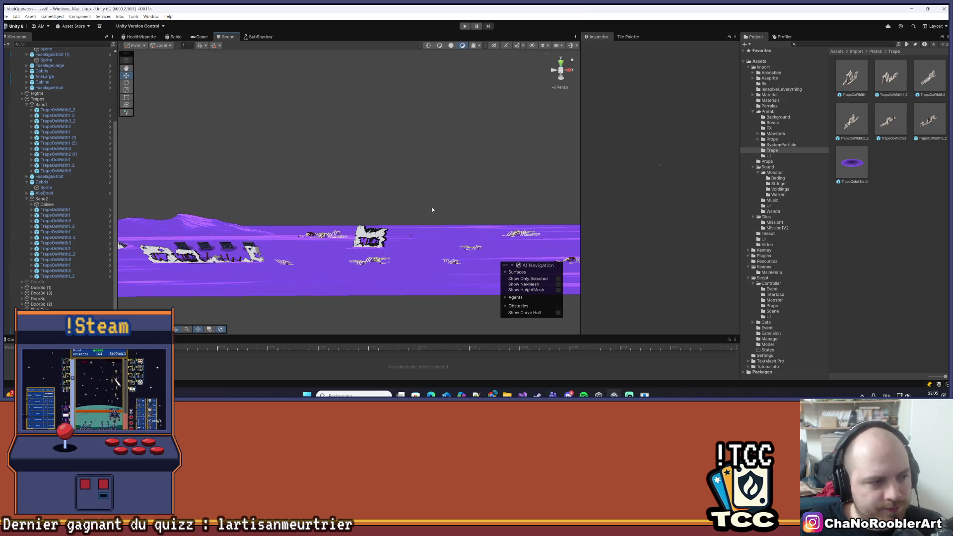
pyautogui.moveTo(256, 206); pyautogui.dragTo(458, 222)
pyautogui.moveTo(241, 202)
pyautogui.mouseDown()
pyautogui.moveTo(372, 215)
pyautogui.moveTo(386, 207)
pyautogui.moveTo(353, 200)
pyautogui.moveTo(359, 215)
pyautogui.moveTo(287, 207)
pyautogui.moveTo(454, 187)
pyautogui.moveTo(315, 177)
pyautogui.moveTo(472, 189)
pyautogui.moveTo(289, 183)
pyautogui.moveTo(306, 194)
pyautogui.moveTo(360, 186)
pyautogui.moveTo(377, 203)
pyautogui.moveTo(168, 176)
pyautogui.moveTo(338, 197)
pyautogui.moveTo(261, 193)
pyautogui.moveTo(412, 177)
pyautogui.moveTo(419, 193)
pyautogui.moveTo(264, 182)
pyautogui.moveTo(362, 178)
pyautogui.moveTo(300, 172)
pyautogui.moveTo(364, 203)
pyautogui.moveTo(287, 217)
pyautogui.moveTo(362, 187)
pyautogui.moveTo(389, 187)
pyautogui.moveTo(410, 206)
pyautogui.moveTo(385, 202)
pyautogui.mouseUp()
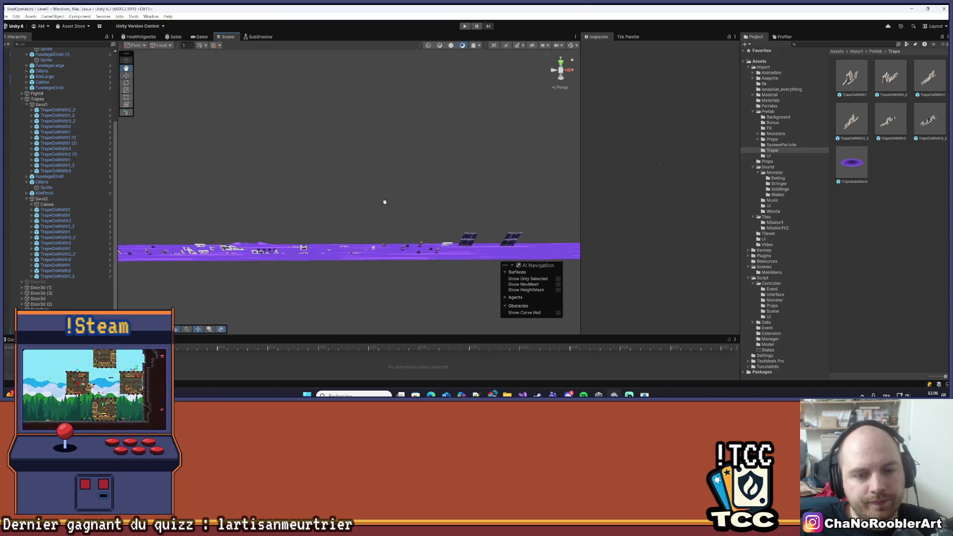
# - Fold the Sand1, Sand2, Sable2 and Trapes groups in the Hierarchy and clear the selection
pyautogui.click(27, 104)
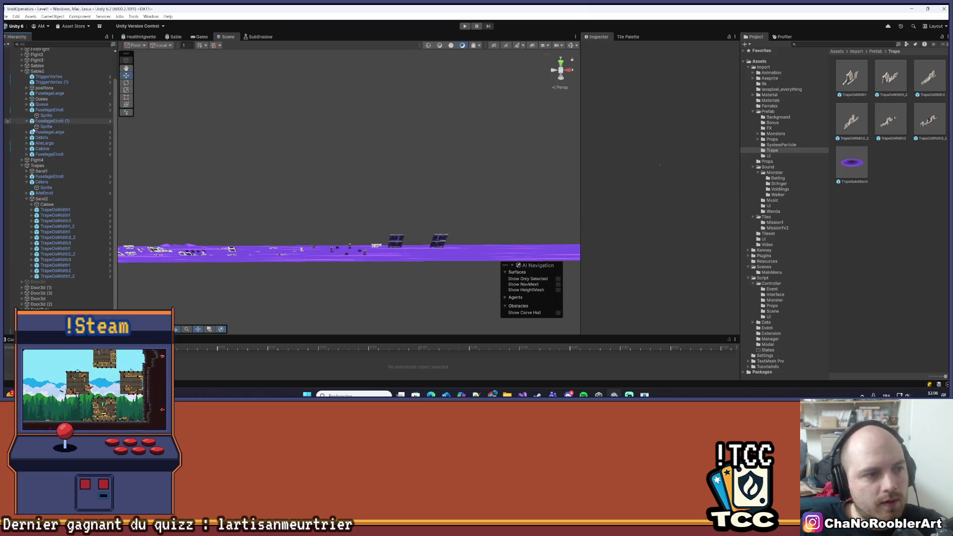
pyautogui.click(26, 198)
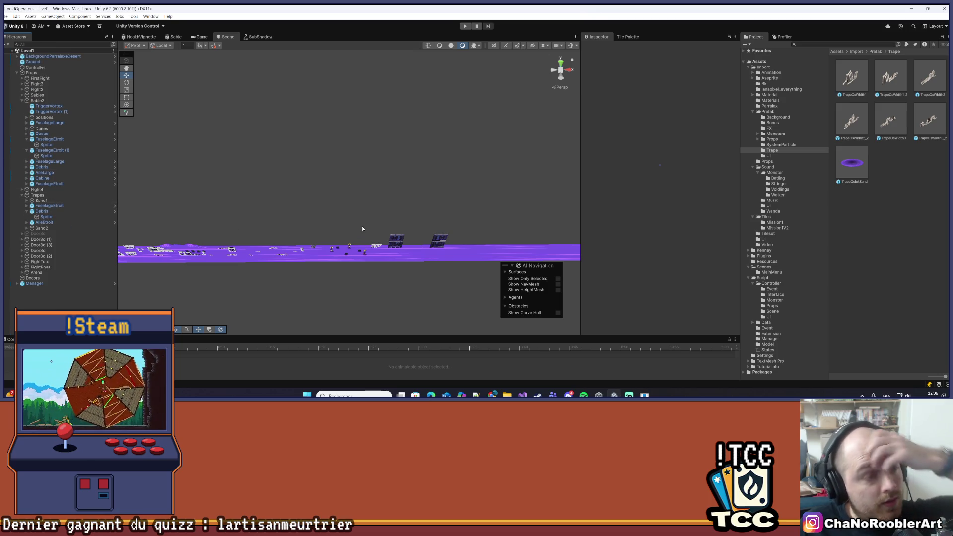
pyautogui.click(37, 101)
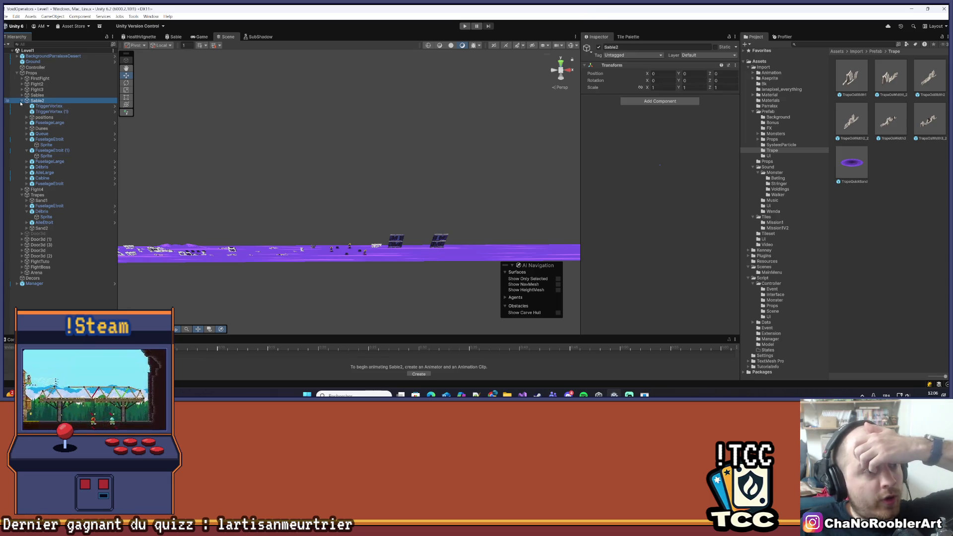
pyautogui.click(22, 101)
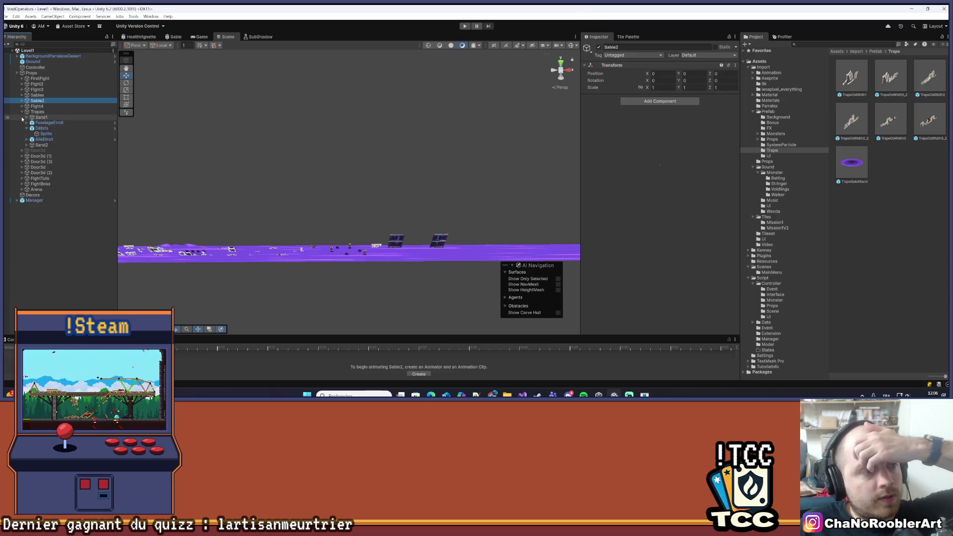
pyautogui.click(22, 112)
pyautogui.click(83, 234)
pyautogui.moveTo(236, 195)
pyautogui.mouseDown()
pyautogui.moveTo(215, 192)
pyautogui.moveTo(269, 207)
pyautogui.moveTo(245, 236)
pyautogui.moveTo(282, 203)
pyautogui.moveTo(241, 213)
pyautogui.moveTo(313, 153)
pyautogui.mouseUp()
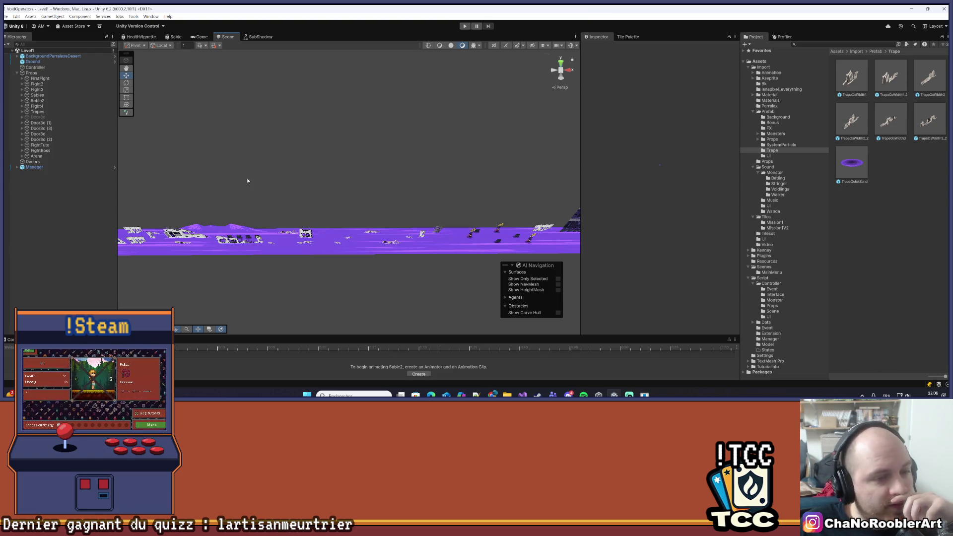
# - Save the Level1 scene with File > Save
pyautogui.moveTo(292, 130); pyautogui.dragTo(351, 172)
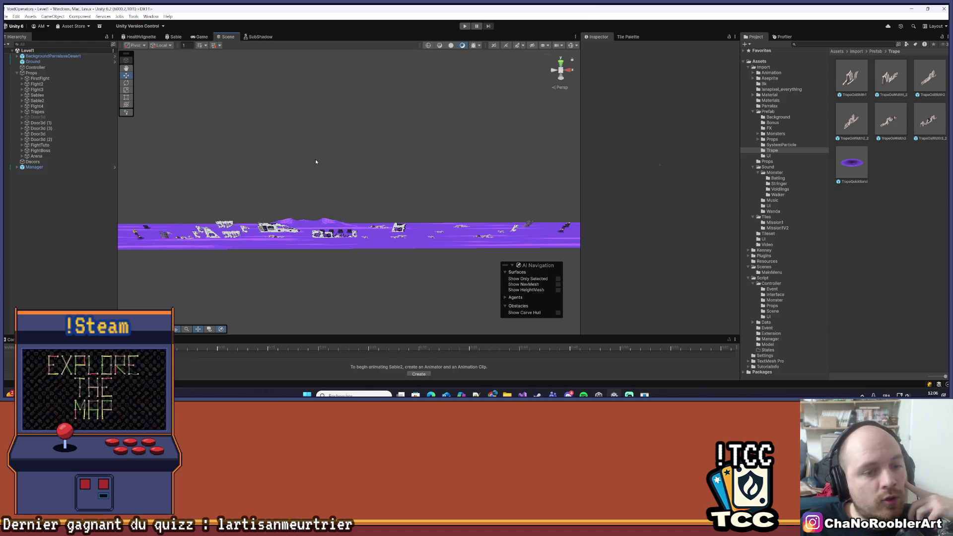
pyautogui.moveTo(313, 159); pyautogui.dragTo(302, 159)
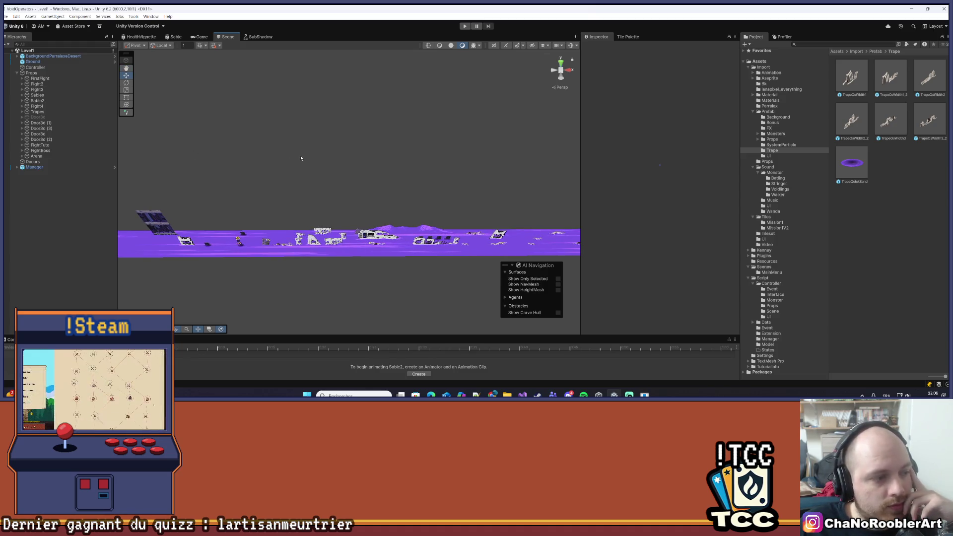
pyautogui.click(6, 17)
pyautogui.click(15, 48)
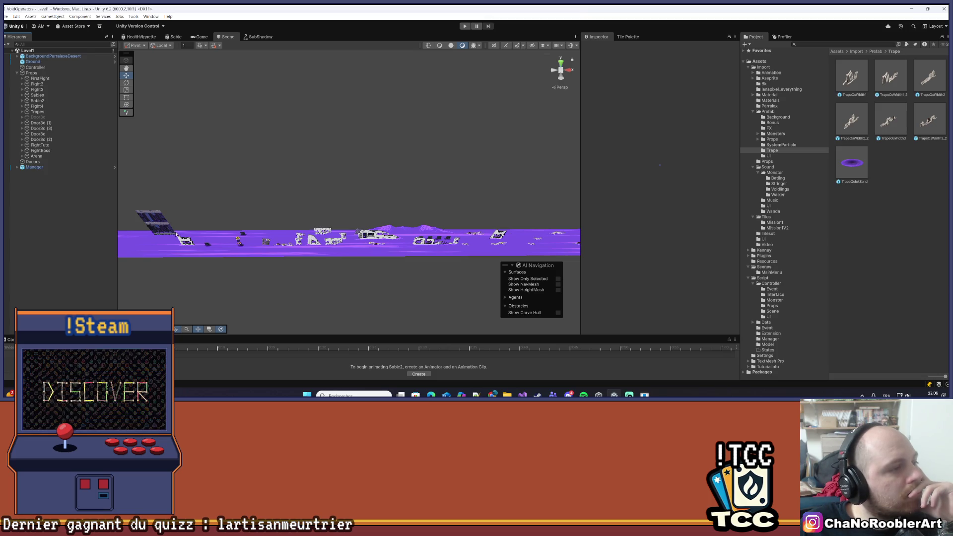
pyautogui.scroll(-2, 175, 233)
pyautogui.scroll(3, 234, 158)
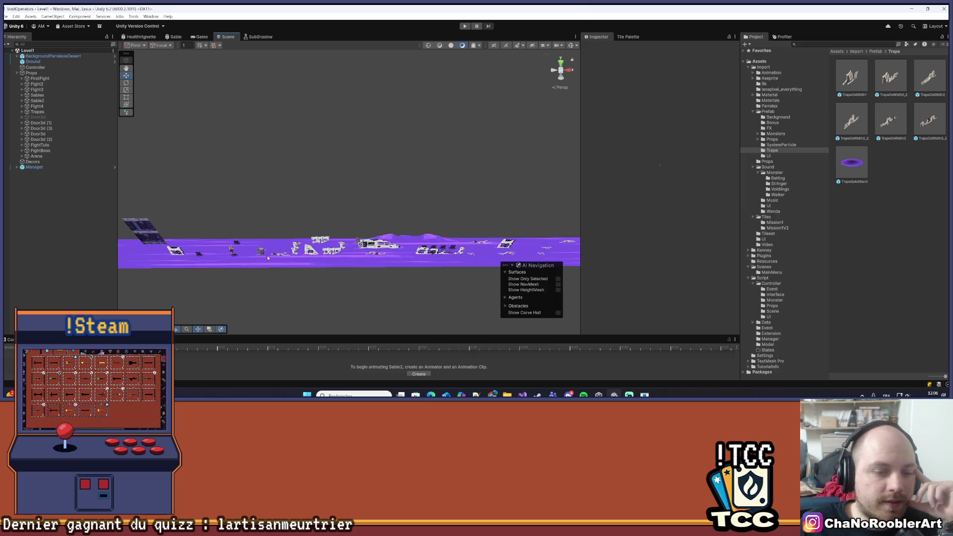
pyautogui.scroll(2, 284, 217)
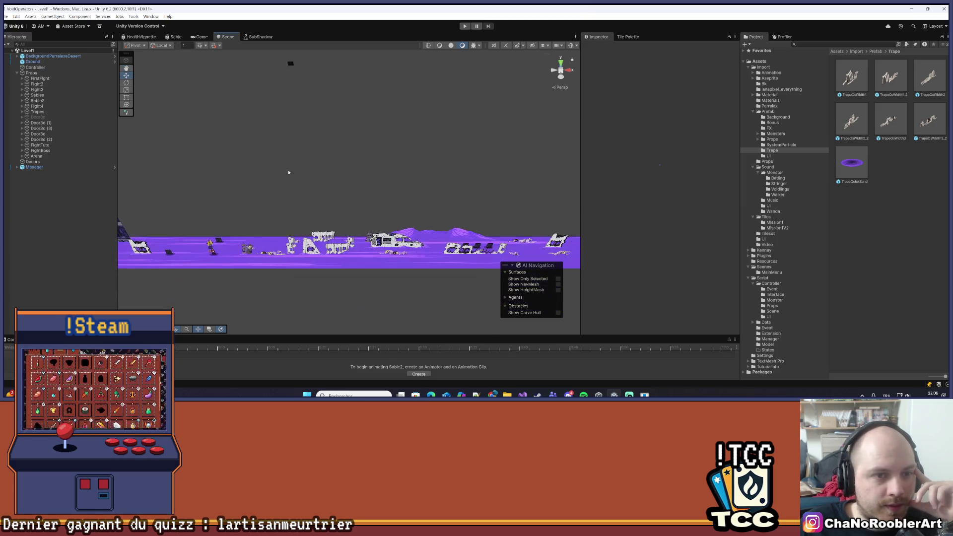
# - Save the scene again and start Play mode with Ctrl+P
pyautogui.click(6, 16)
pyautogui.click(15, 49)
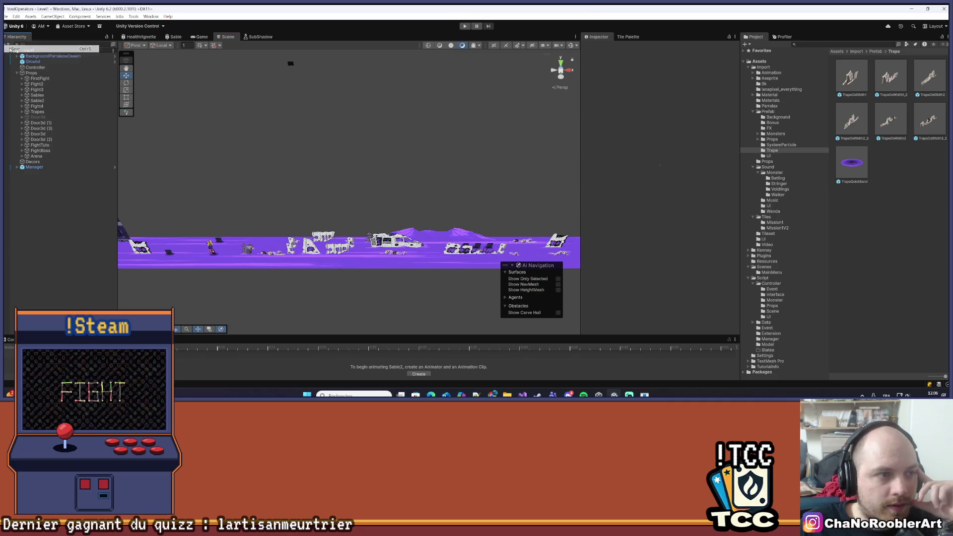
pyautogui.moveTo(342, 226)
pyautogui.mouseDown()
pyautogui.moveTo(272, 213)
pyautogui.moveTo(492, 219)
pyautogui.mouseUp()
pyautogui.moveTo(178, 181); pyautogui.dragTo(517, 136)
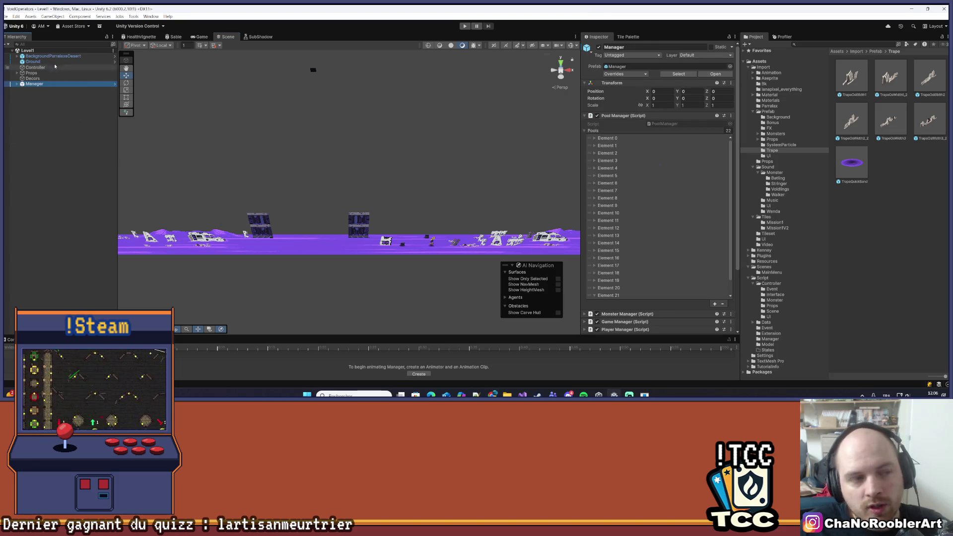
pyautogui.hotkey('ctrl', 'p')
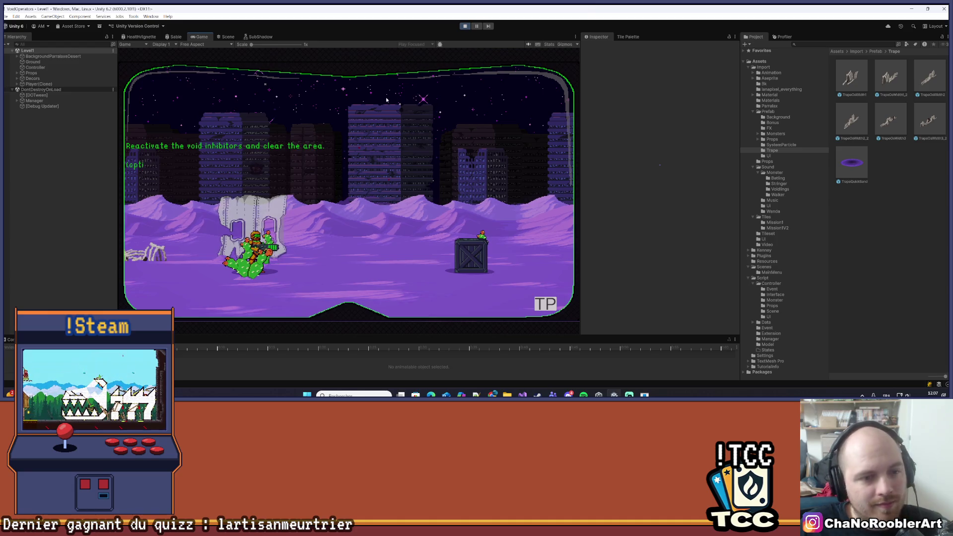
# - Walk the player character left, then right past the ruin
pyautogui.press('a')
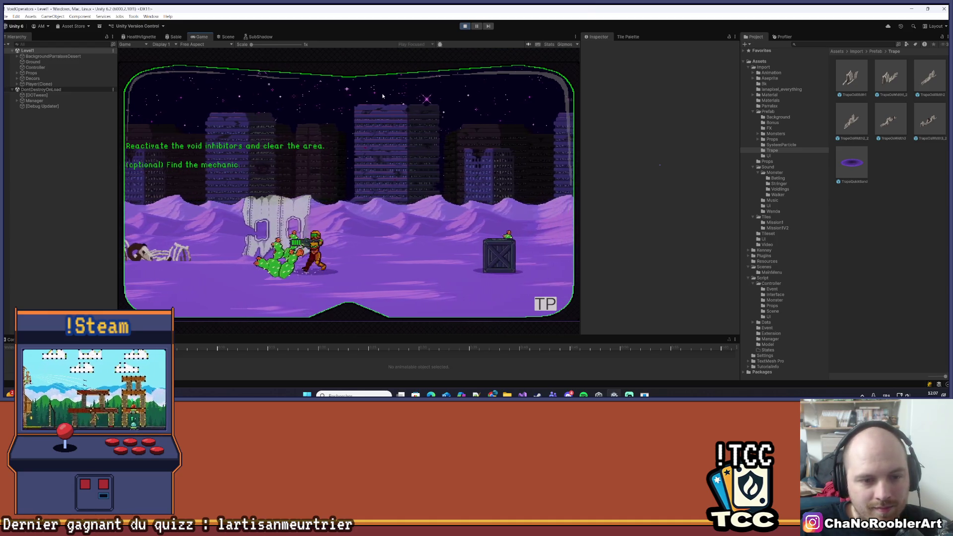
pyautogui.press('a')
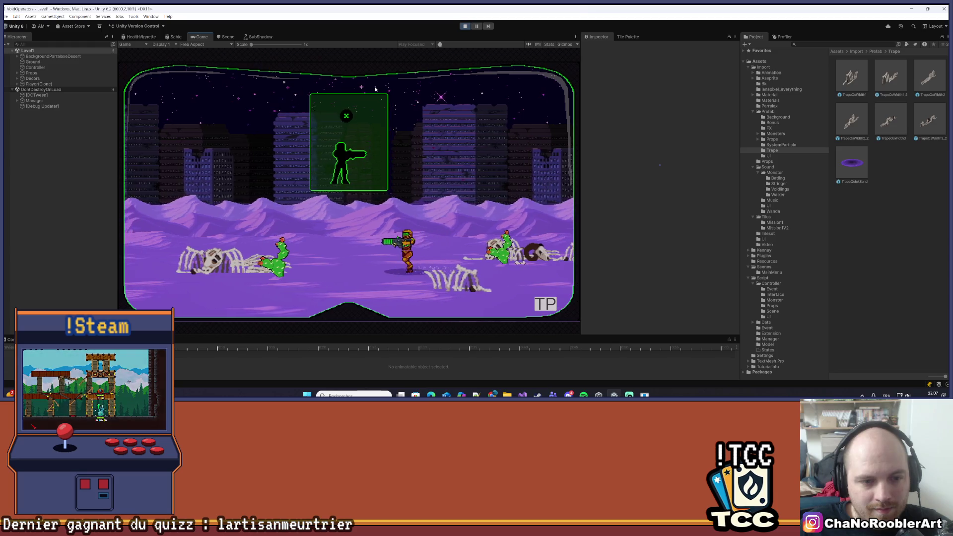
pyautogui.press('a')
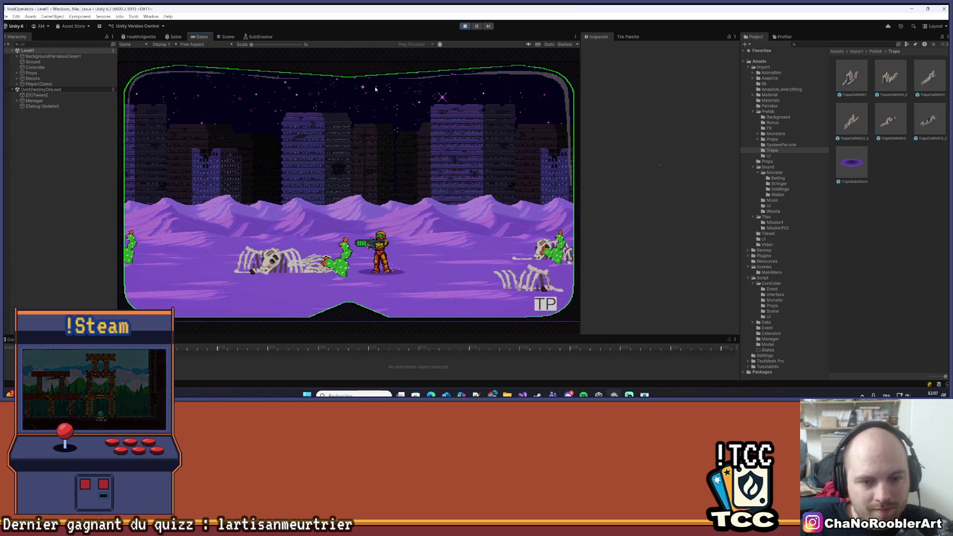
pyautogui.press('a')
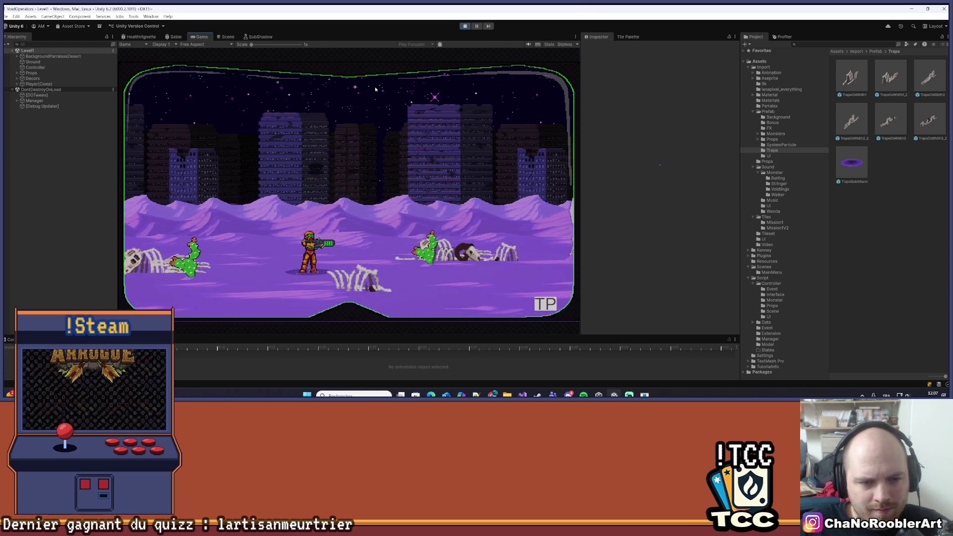
pyautogui.press('d')
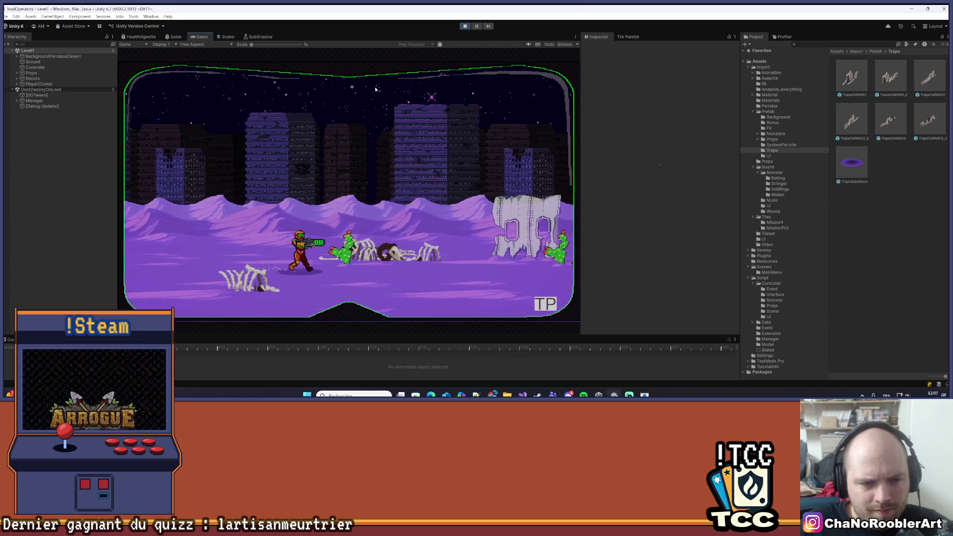
pyautogui.press('d')
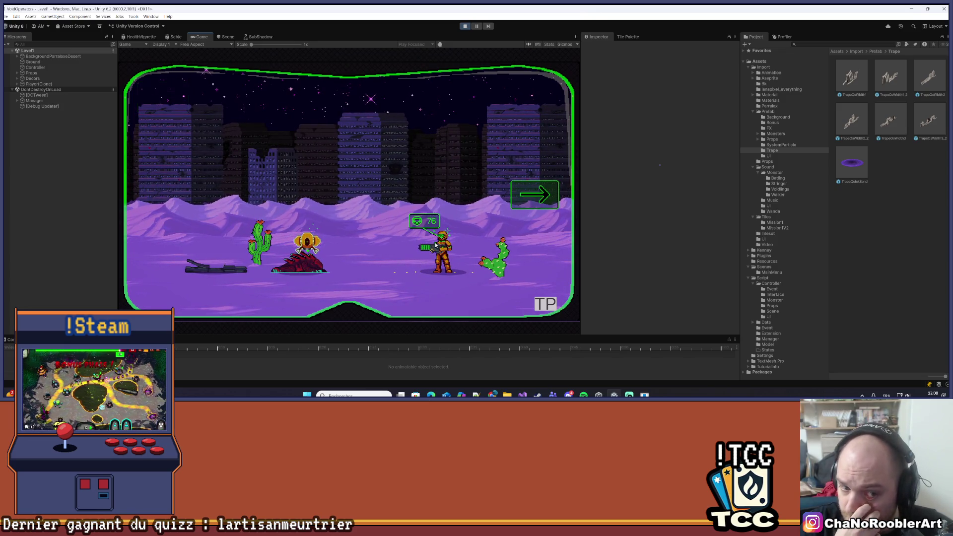
# - Walk the player back and forth near the cactus enemies, jump once, and pass the monster
pyautogui.press('a')
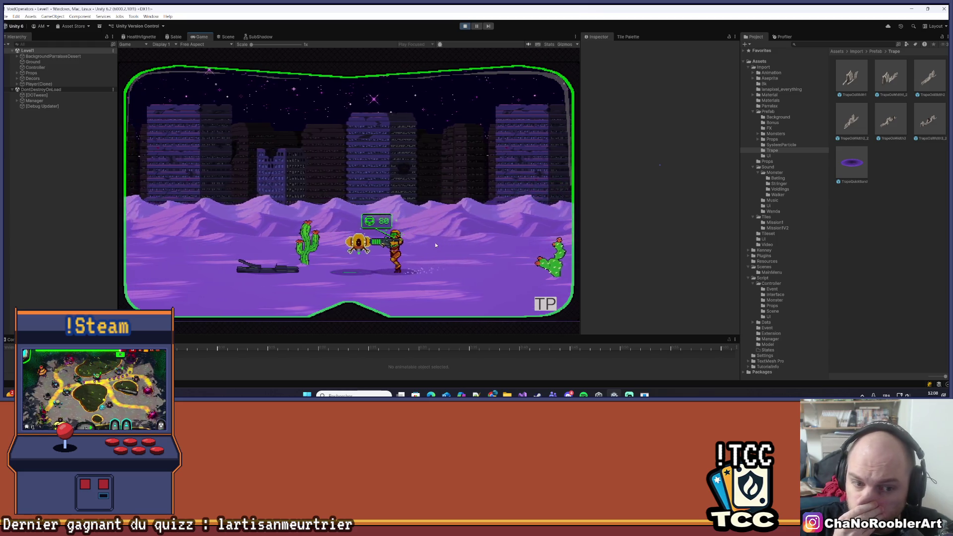
pyautogui.press('d')
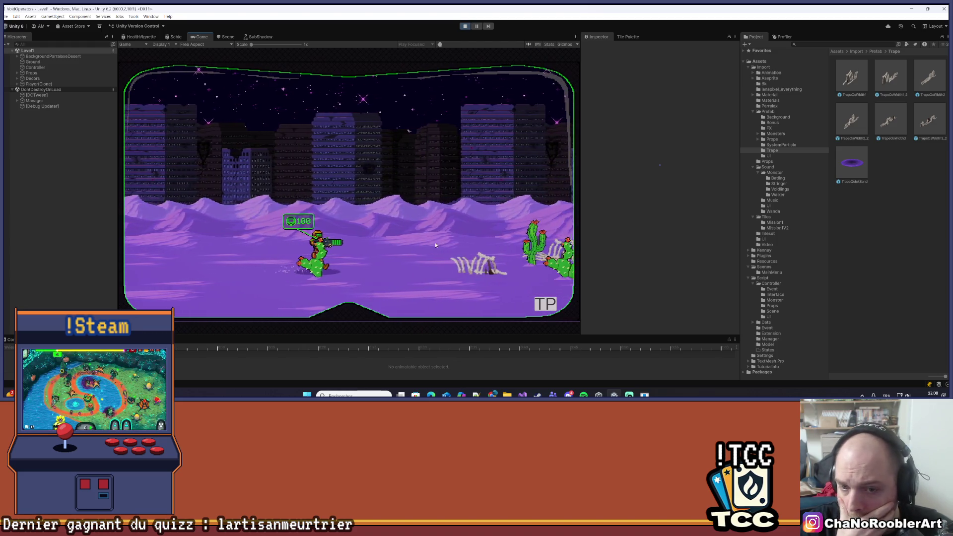
pyautogui.press('a')
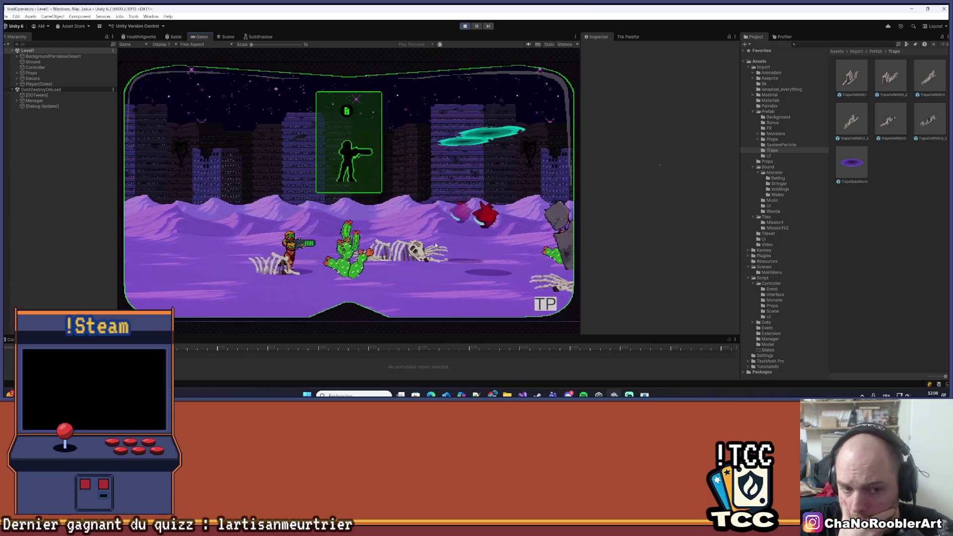
pyautogui.press('d')
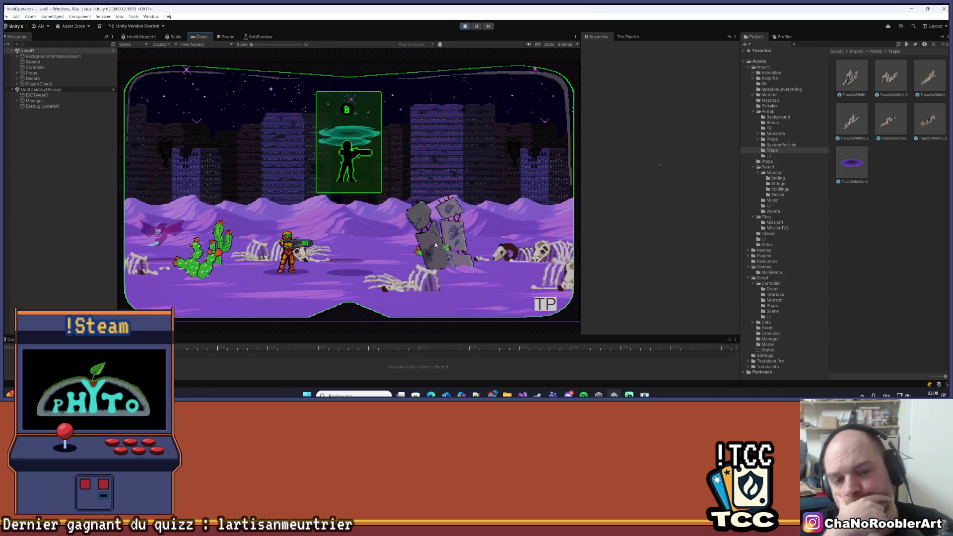
pyautogui.press('d')
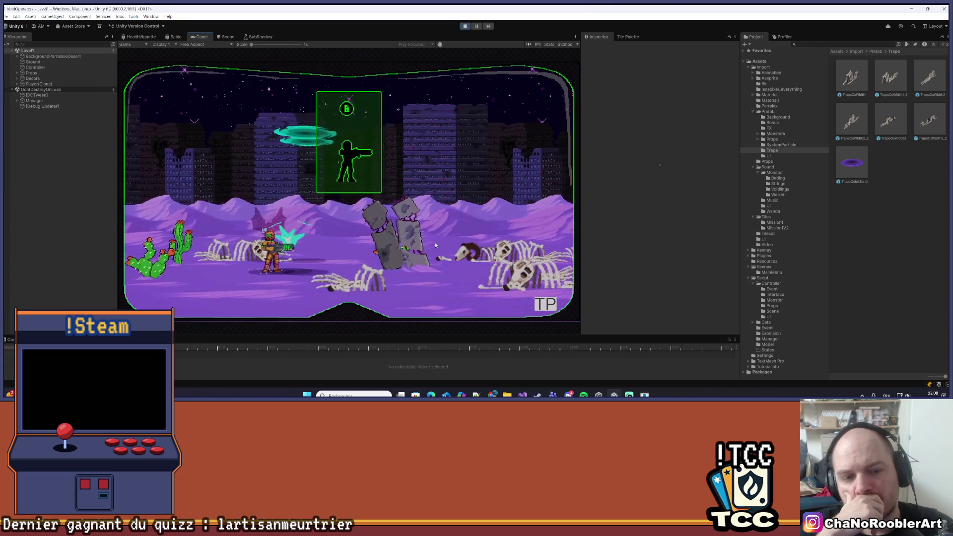
pyautogui.press('space')
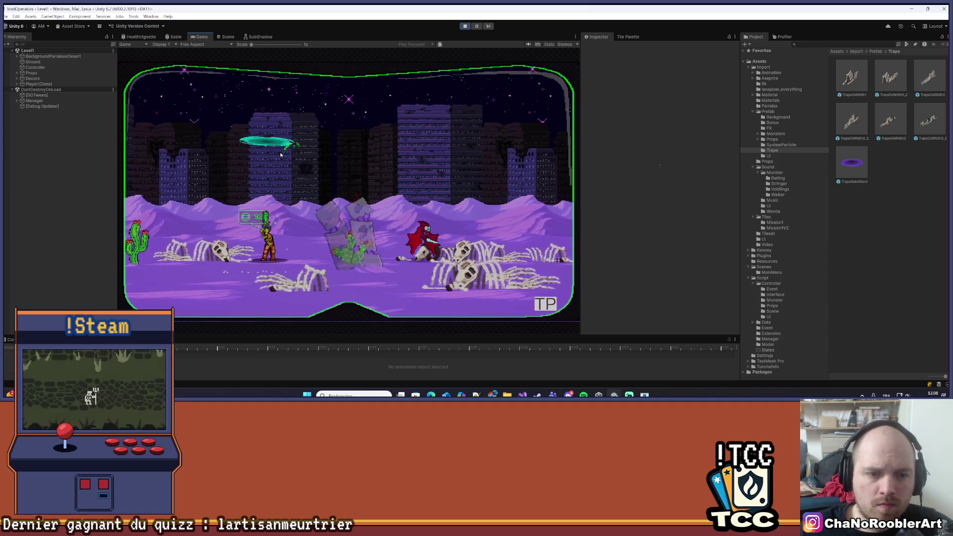
pyautogui.press('d')
pyautogui.press('a')
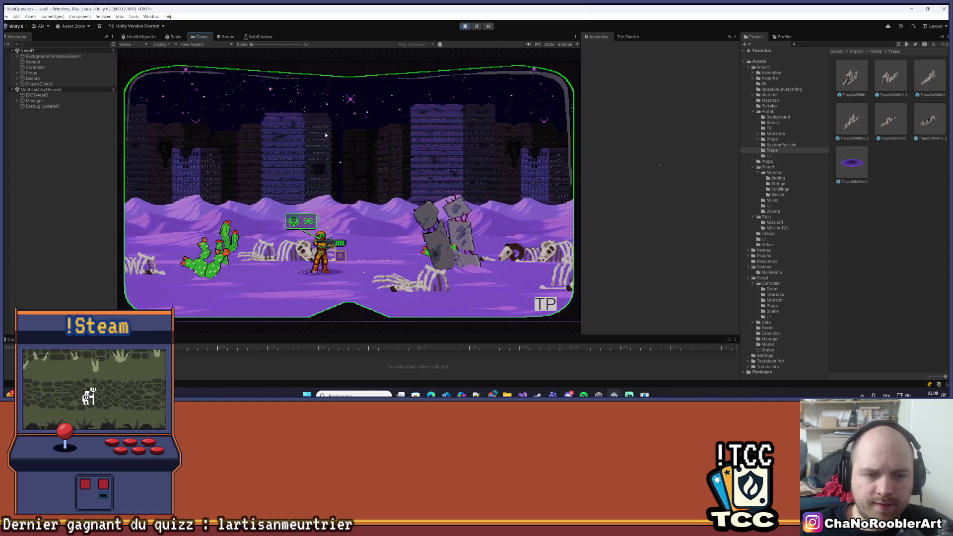
pyautogui.press('d')
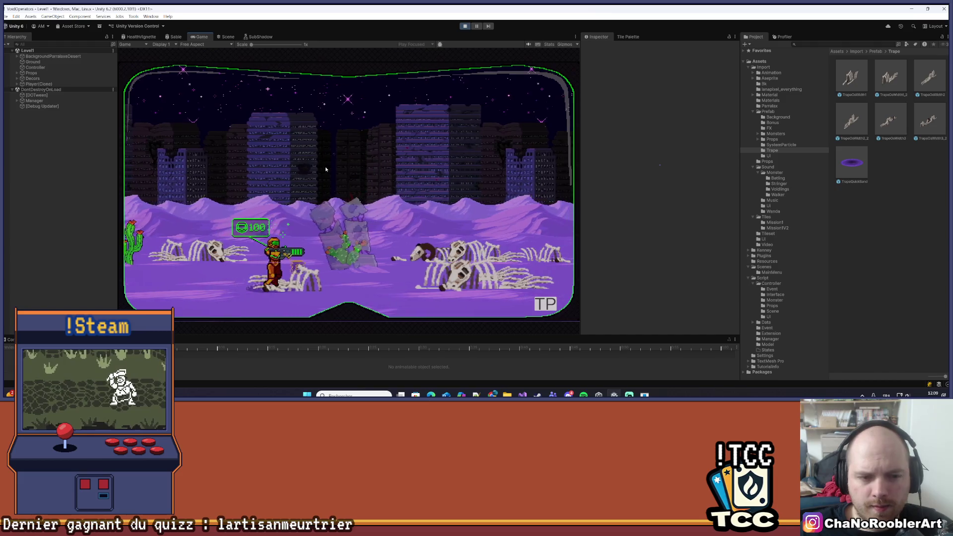
pyautogui.press('d')
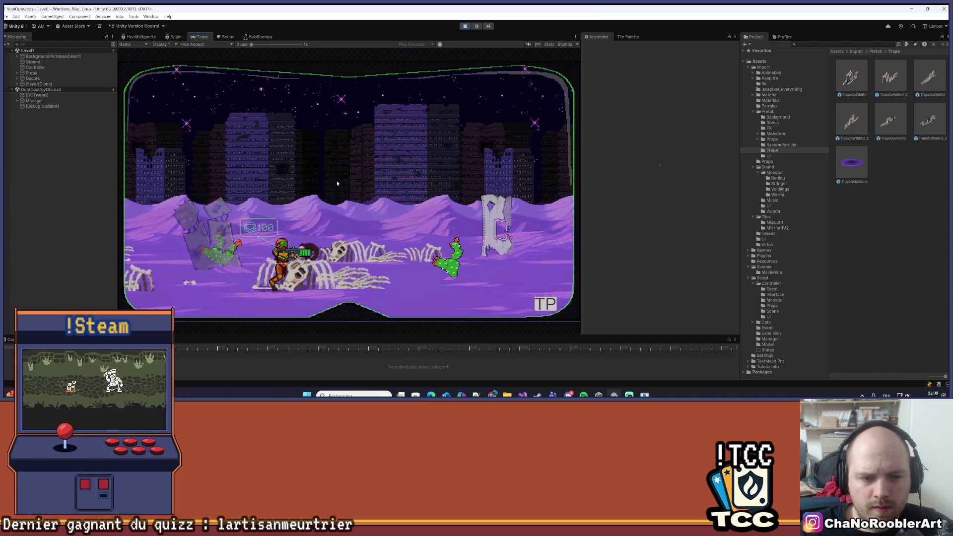
# - Walk the player right past the wrecked ship toward new enemies, then back left
pyautogui.press('a')
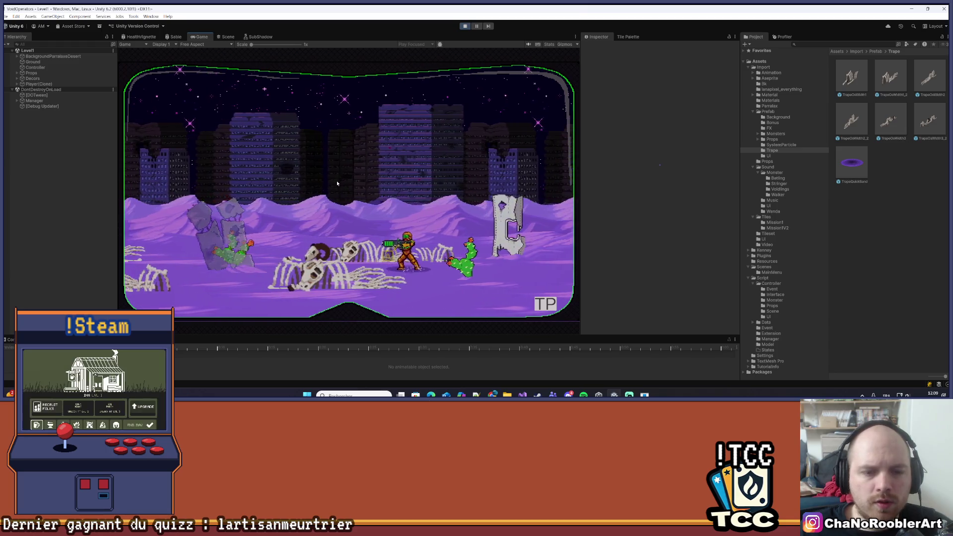
pyautogui.press('a')
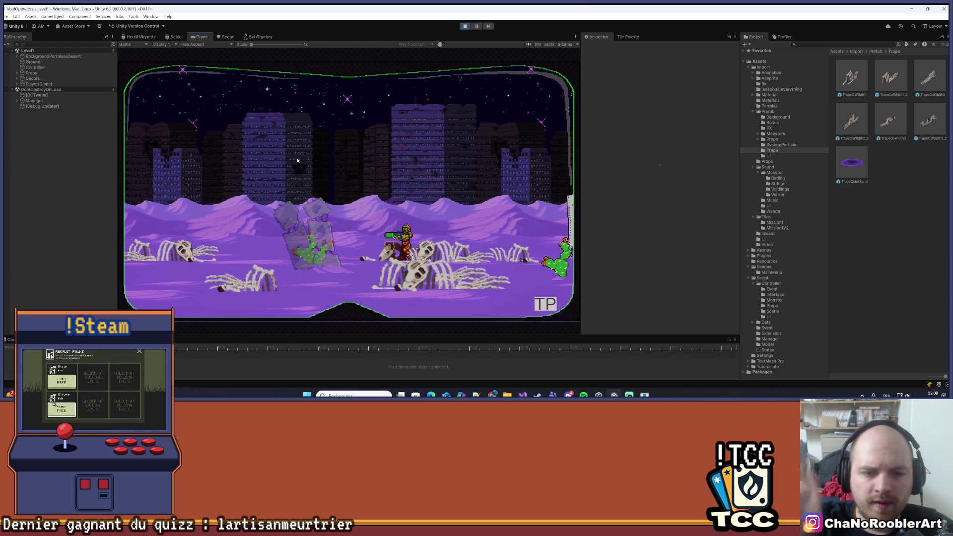
pyautogui.press('a')
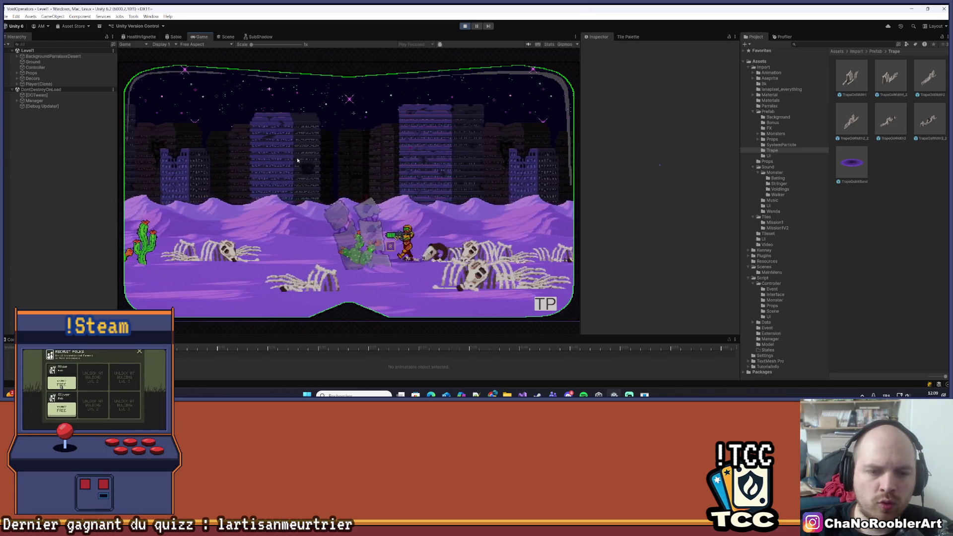
pyautogui.press('d')
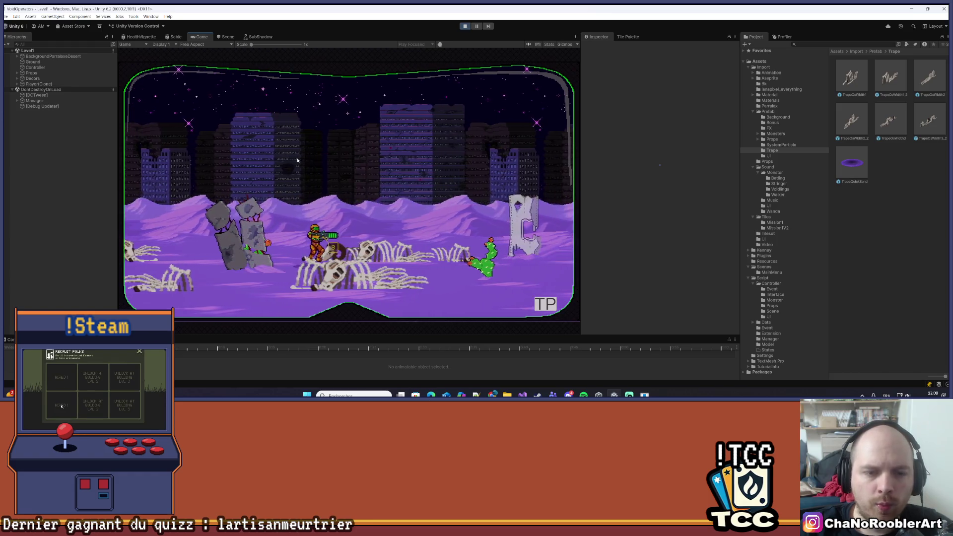
pyautogui.press('d')
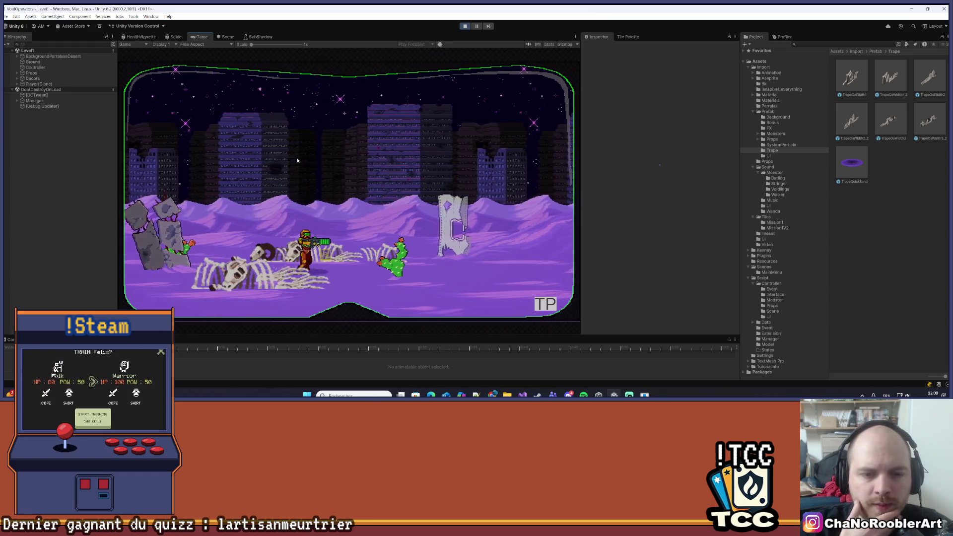
pyautogui.press('d')
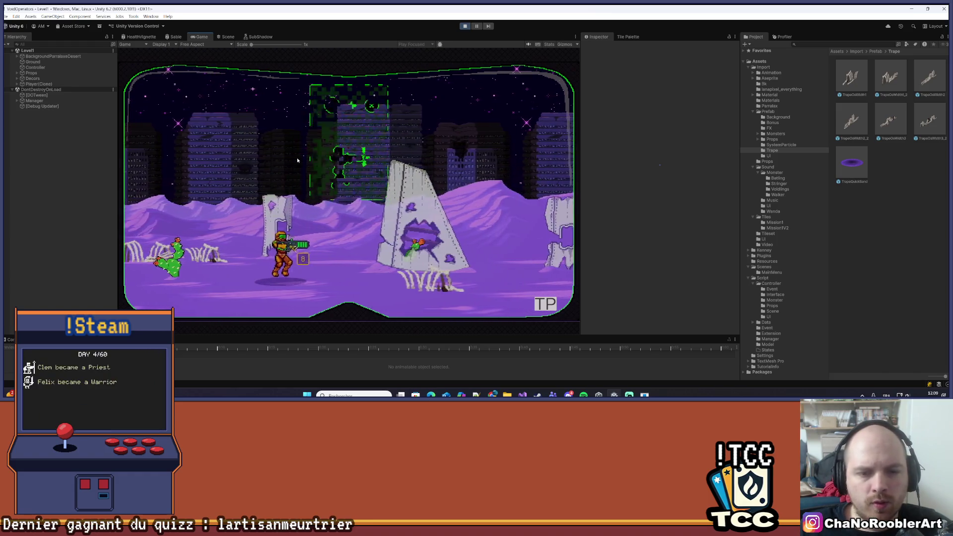
pyautogui.press('d')
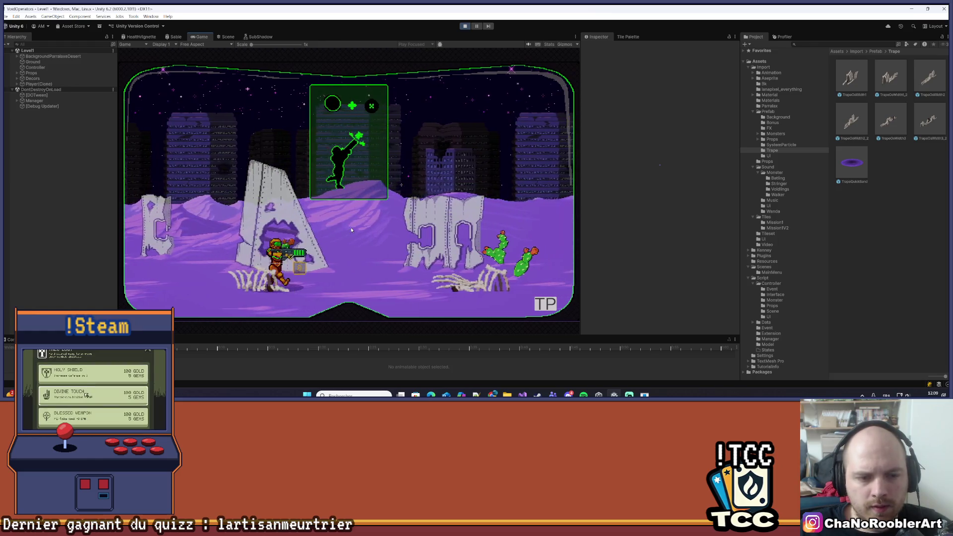
pyautogui.press('d')
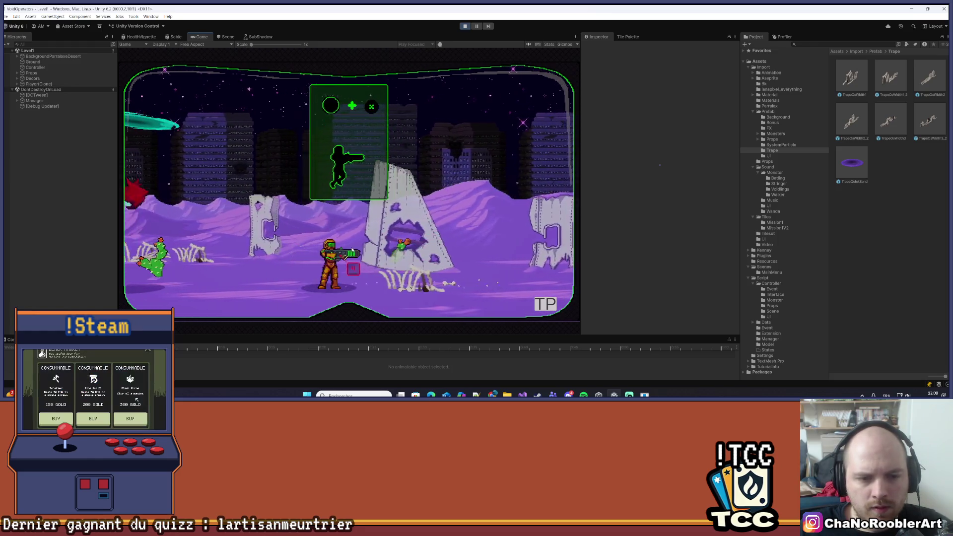
pyautogui.press('d')
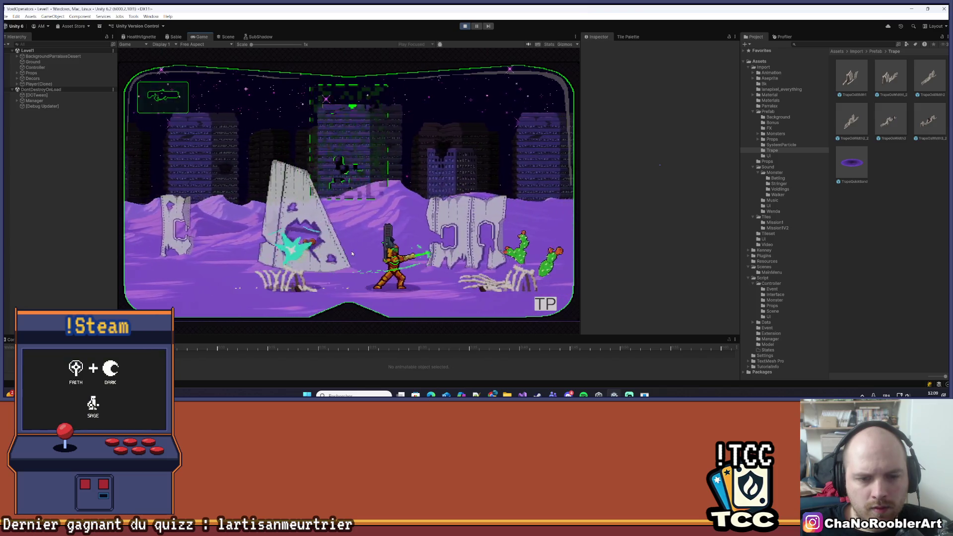
pyautogui.press('d')
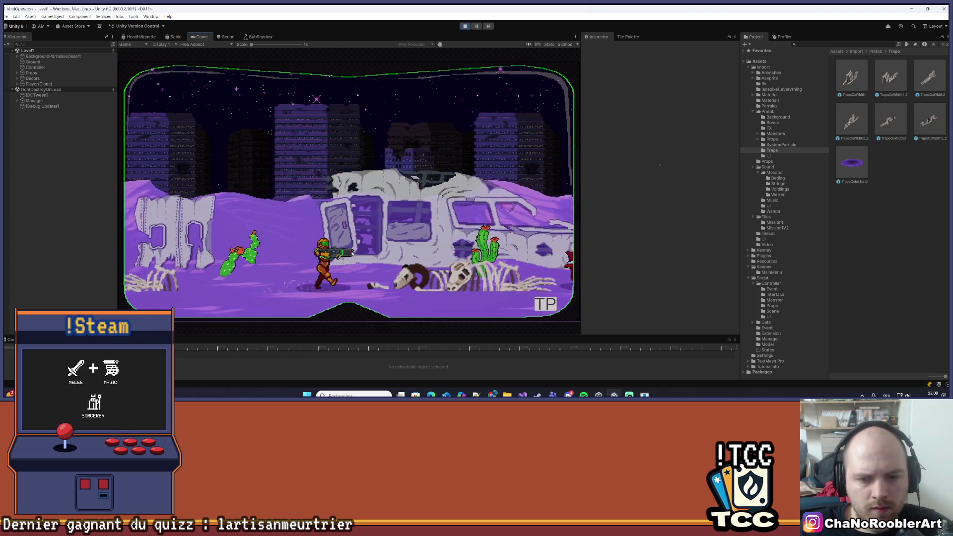
pyautogui.press('d')
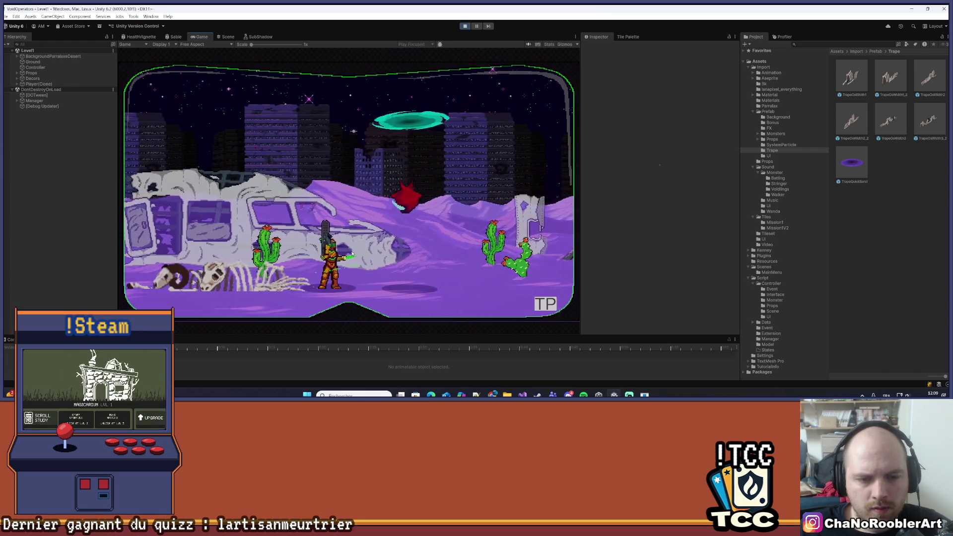
pyautogui.press('d')
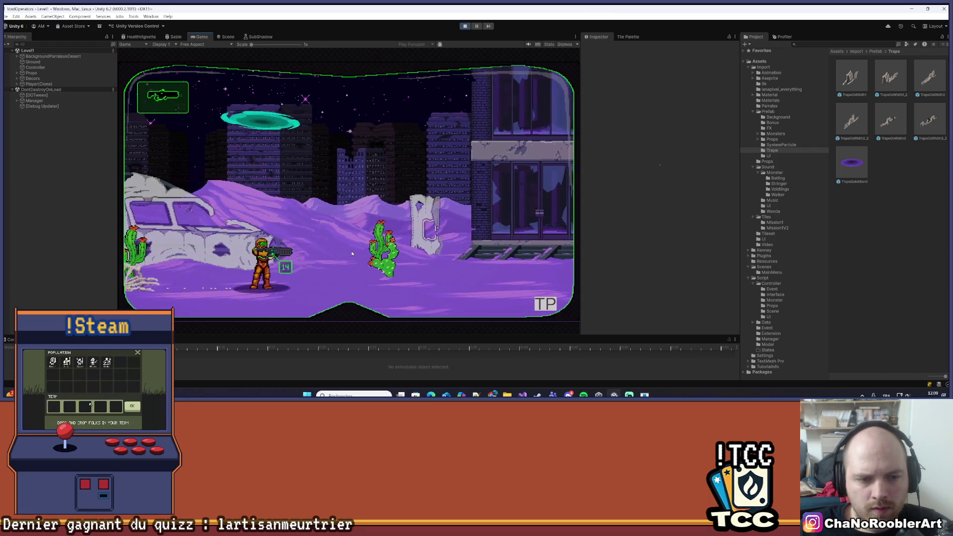
pyautogui.press('a')
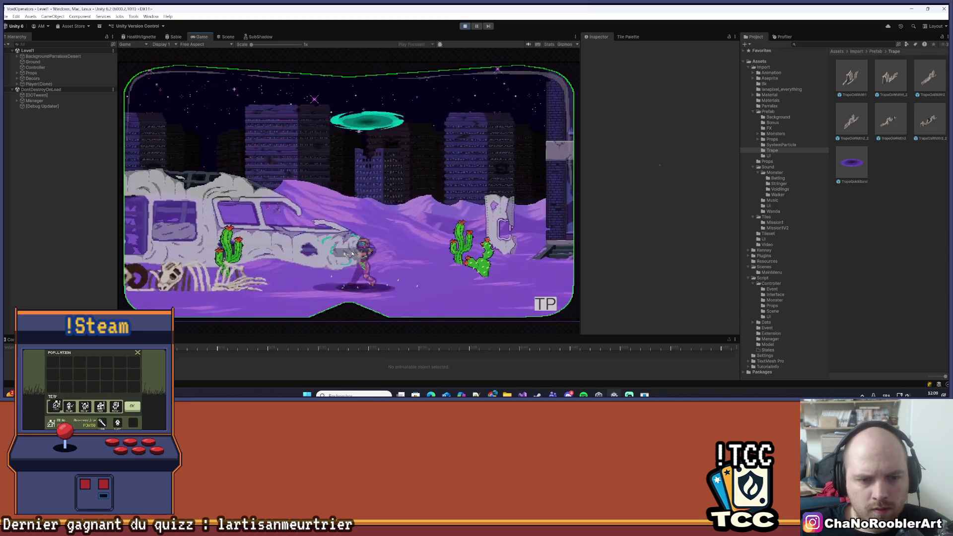
pyautogui.press('a')
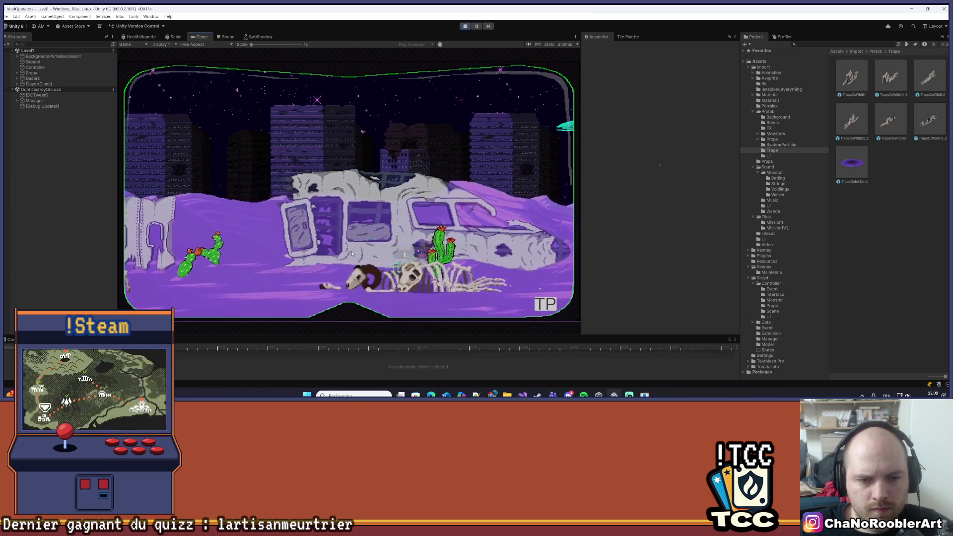
pyautogui.press('a')
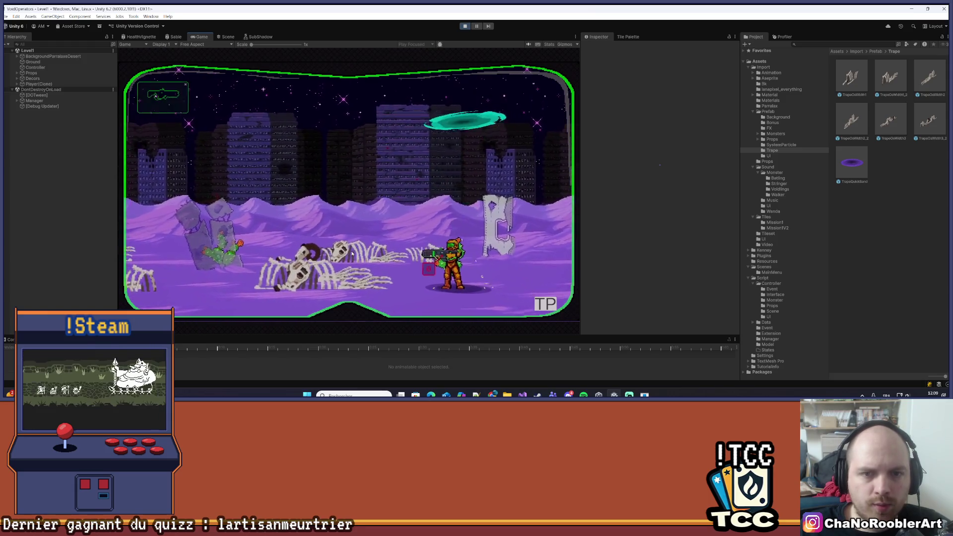
# - Advance the player past the rock pillars with the arrow keys until the level transition begins
pyautogui.press('Right')
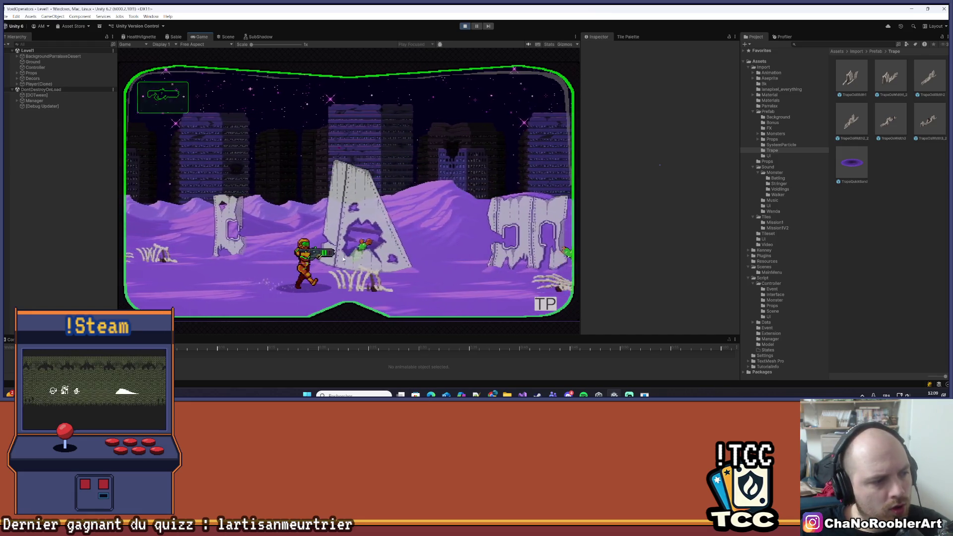
pyautogui.press('Right')
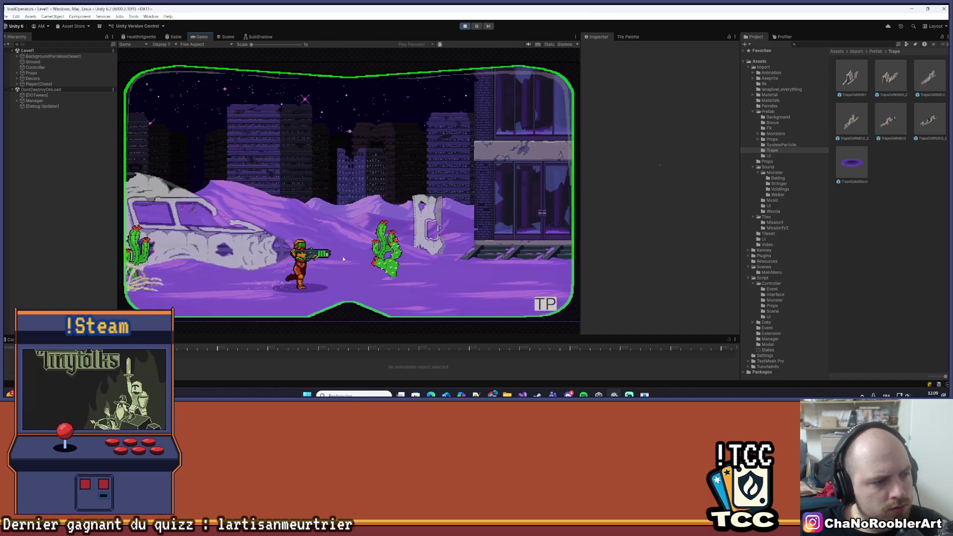
pyautogui.press('Left')
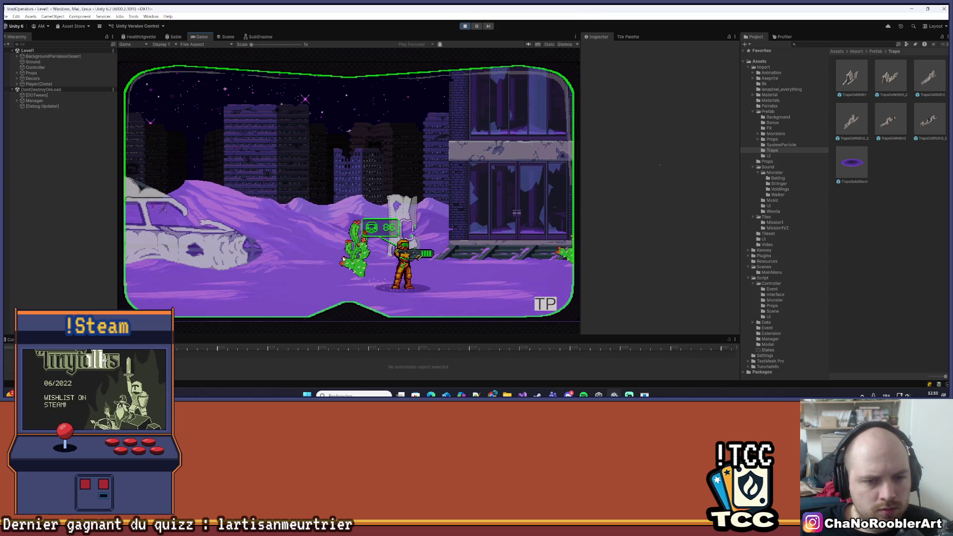
pyautogui.press('Right')
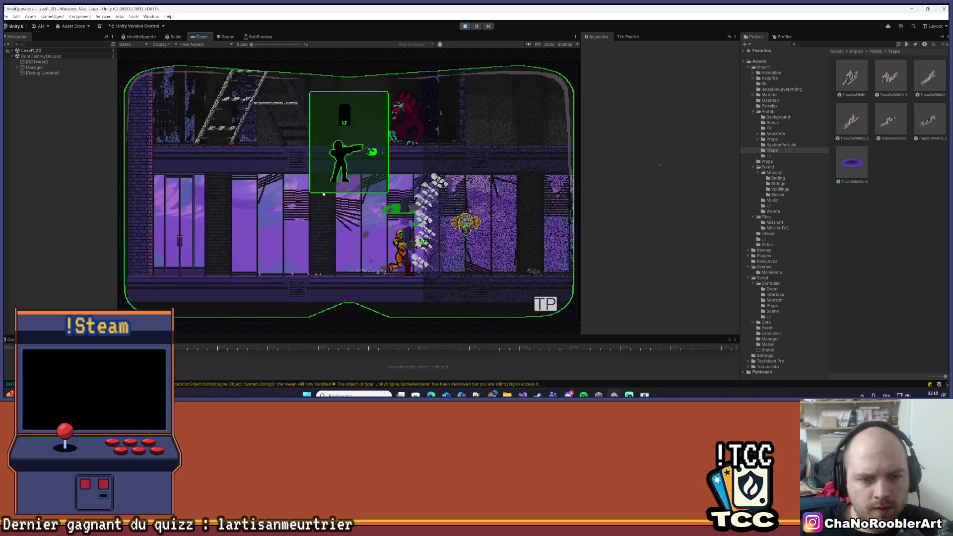
# - Move the player back and forth past the crates in Level1_3D, then stop Play mode
pyautogui.press('Right')
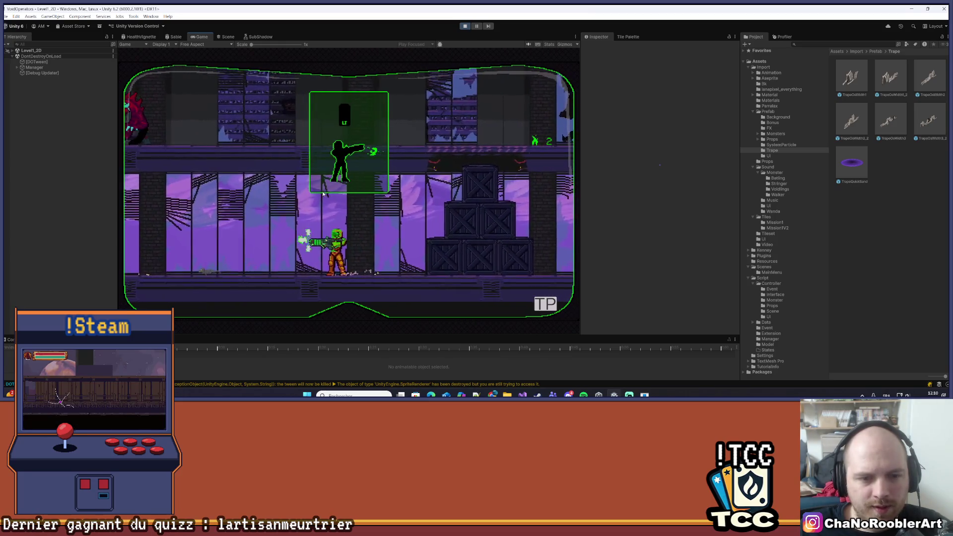
pyautogui.press('Right')
pyautogui.press('Left')
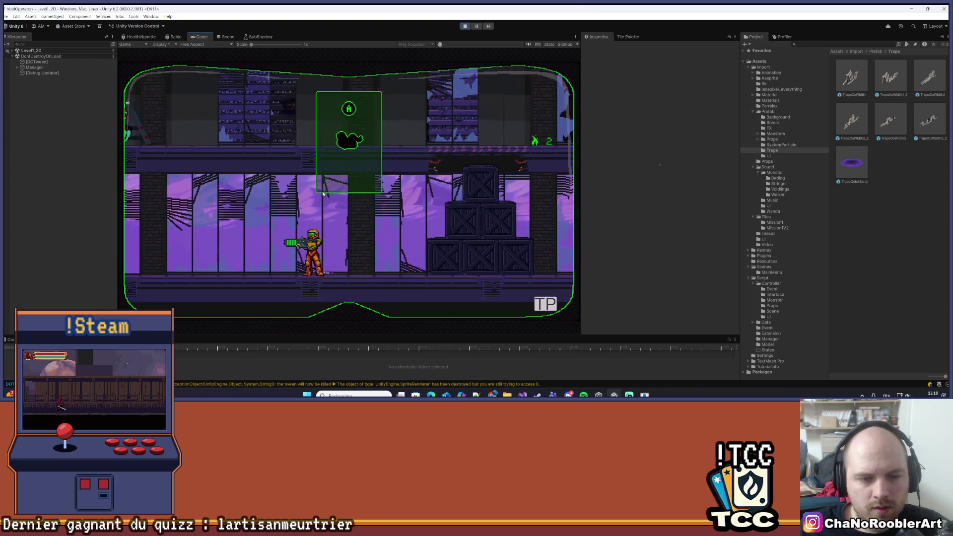
pyautogui.press('Left')
pyautogui.press('Right')
pyautogui.press('Right')
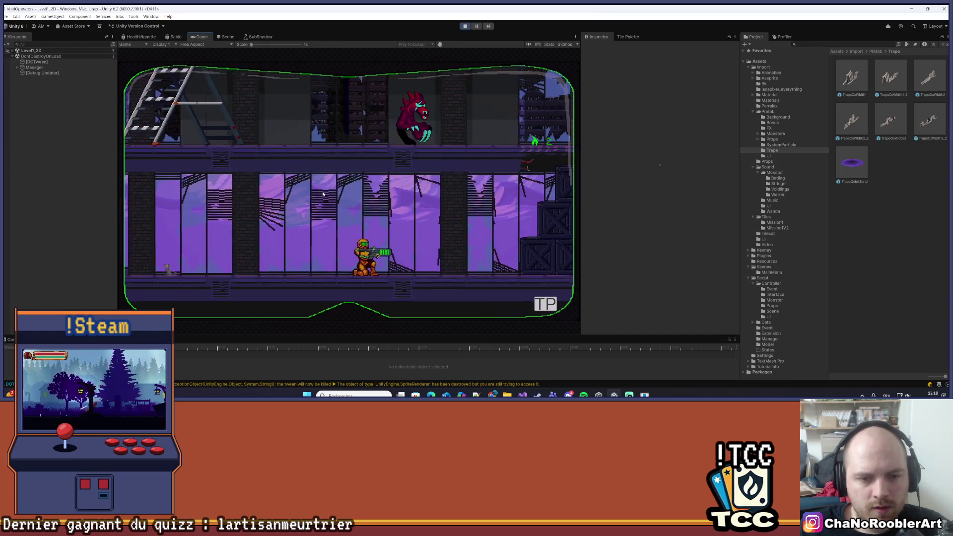
pyautogui.press('Right')
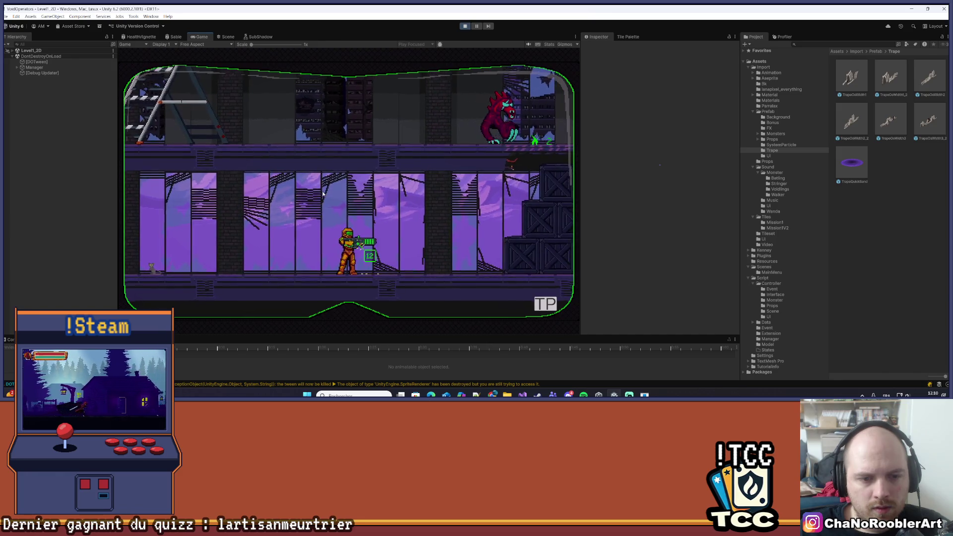
pyautogui.press('Left')
pyautogui.press('Right')
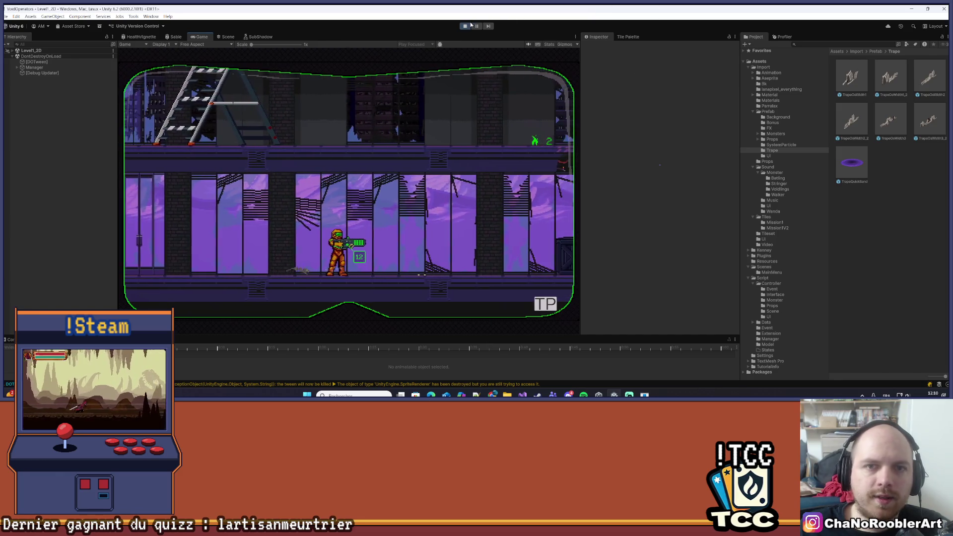
pyautogui.click(467, 26)
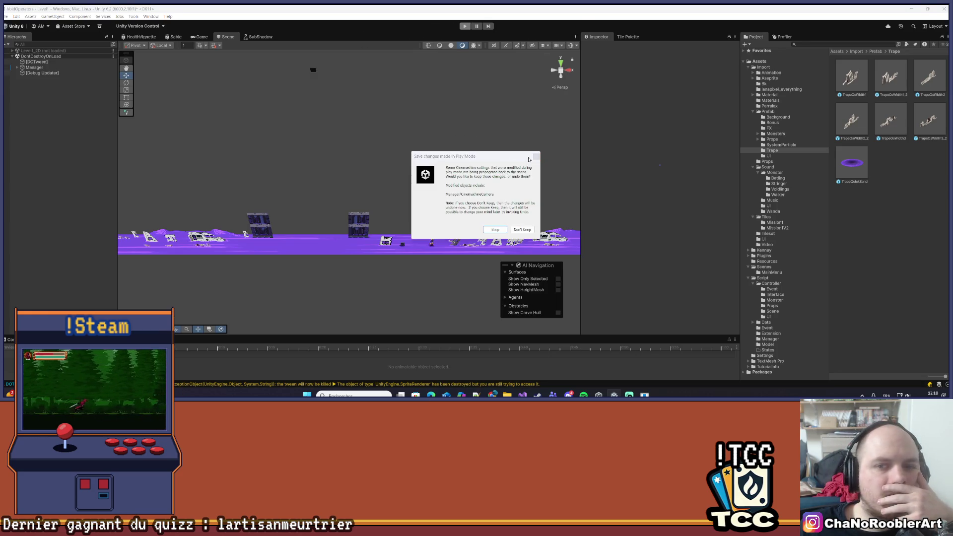
# - Dismiss the play-mode changes prompt and save the Level1 scene
pyautogui.click(536, 157)
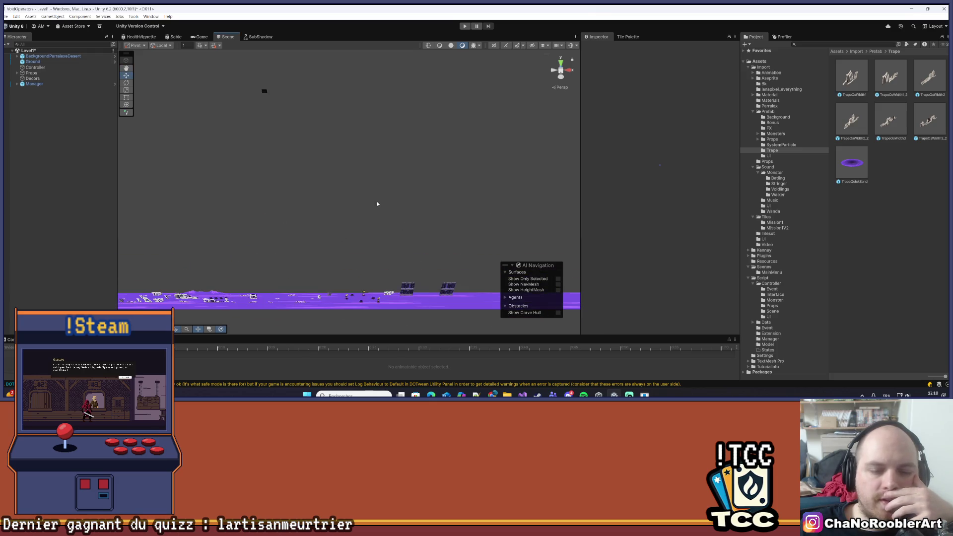
pyautogui.click(7, 16)
pyautogui.click(17, 47)
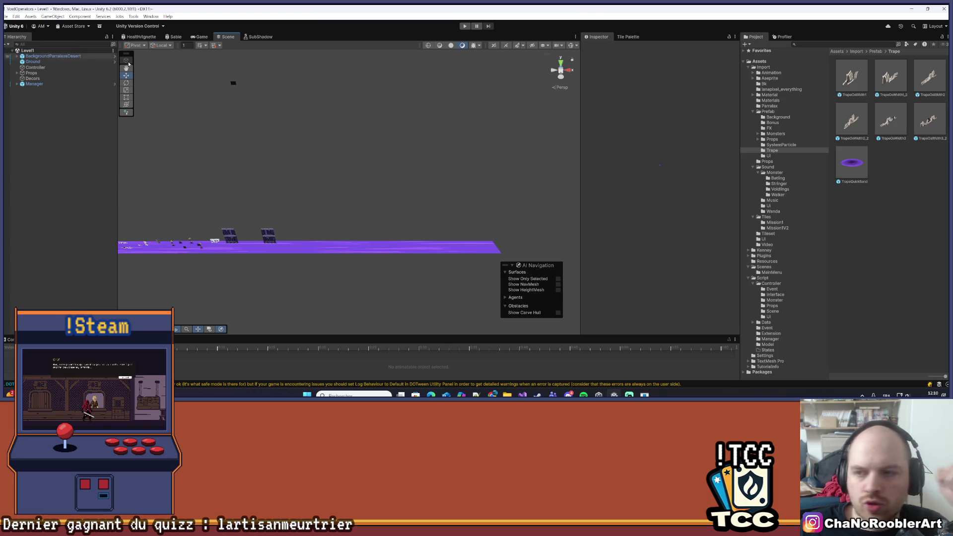
pyautogui.scroll(5, 238, 140)
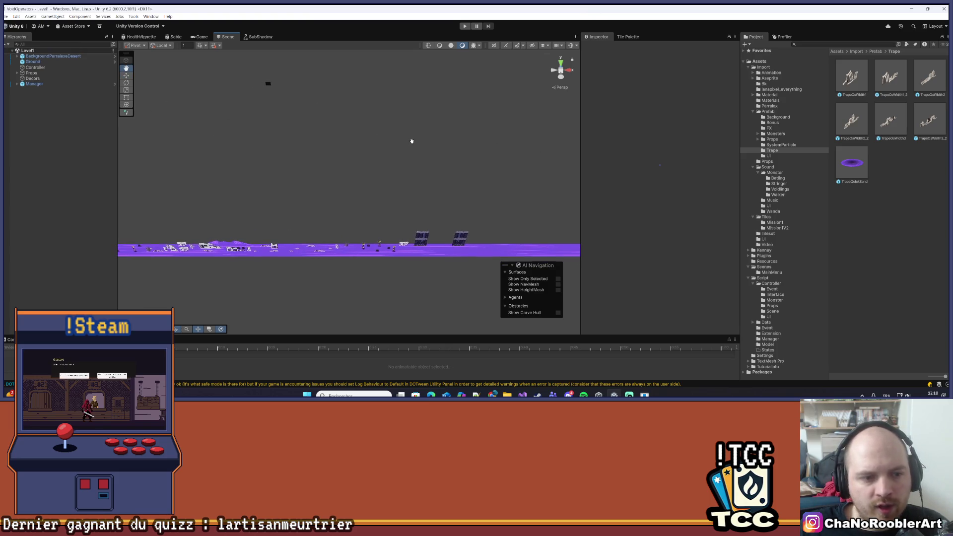
pyautogui.scroll(-2, 296, 149)
pyautogui.scroll(2, 296, 149)
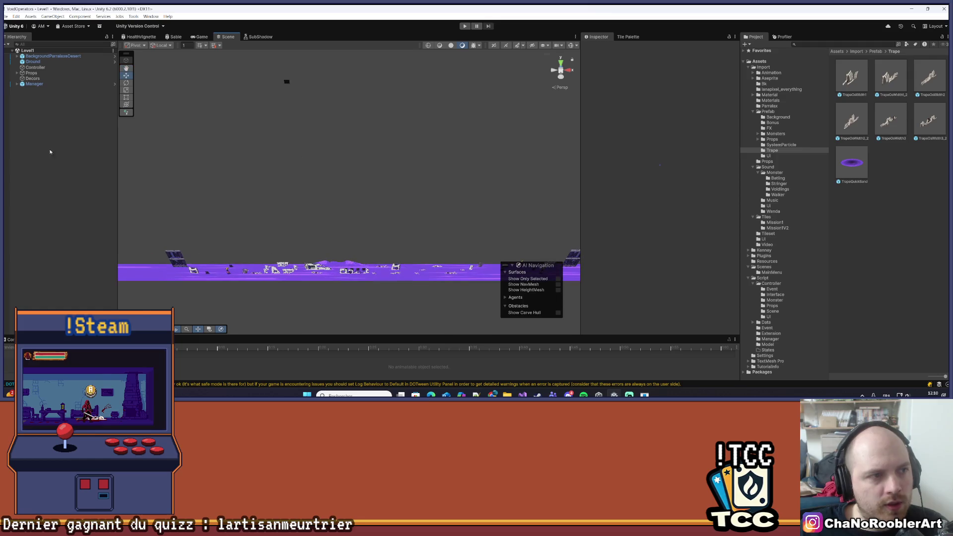
pyautogui.click(7, 17)
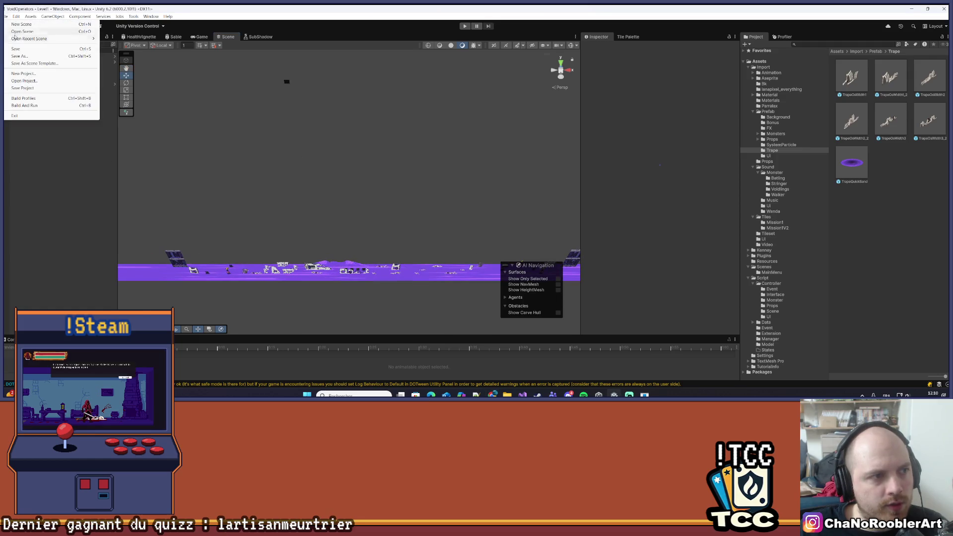
pyautogui.click(18, 51)
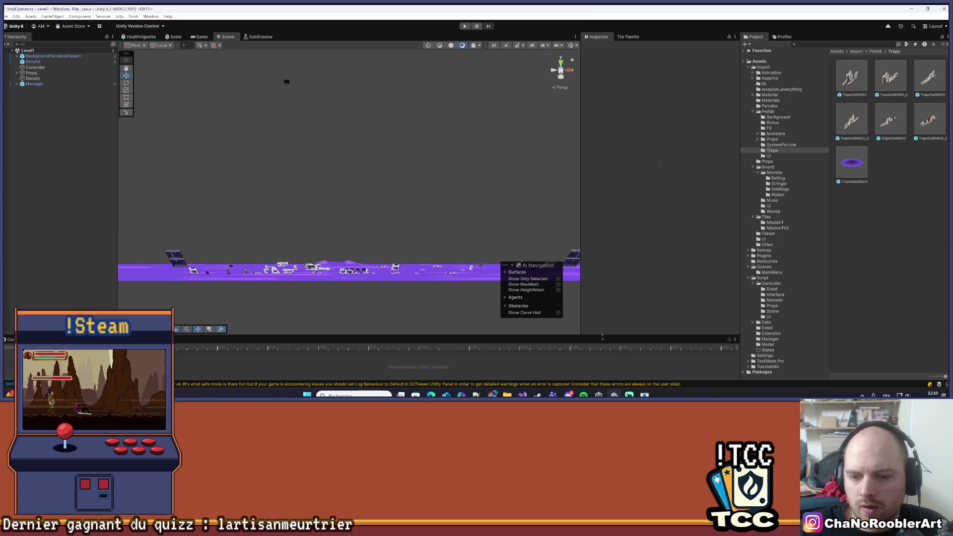
# - Clear the Console log, restore the panel sizes, and list the Scenes folder contents
pyautogui.moveTo(602, 337); pyautogui.dragTo(549, 271)
pyautogui.click(10, 274)
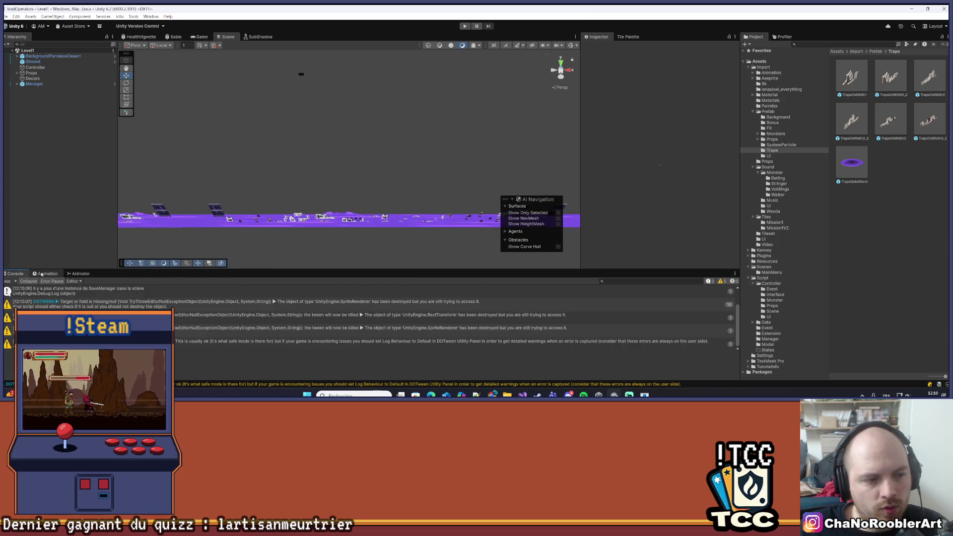
pyautogui.click(12, 281)
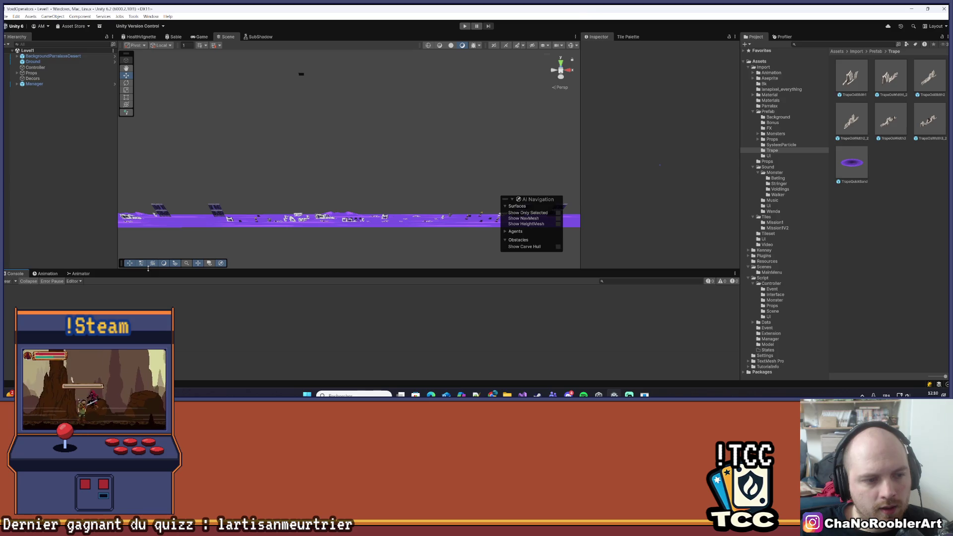
pyautogui.moveTo(148, 268); pyautogui.dragTo(148, 318)
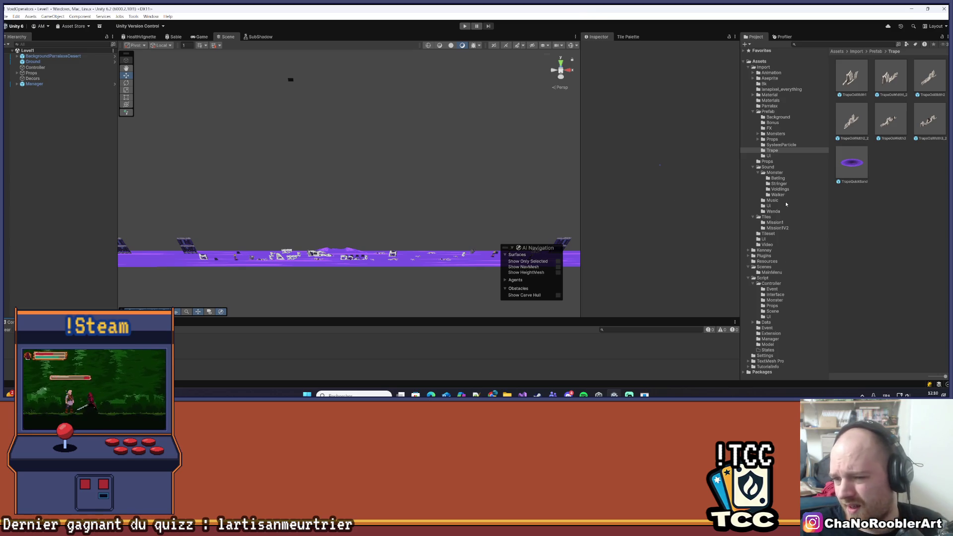
pyautogui.click(771, 268)
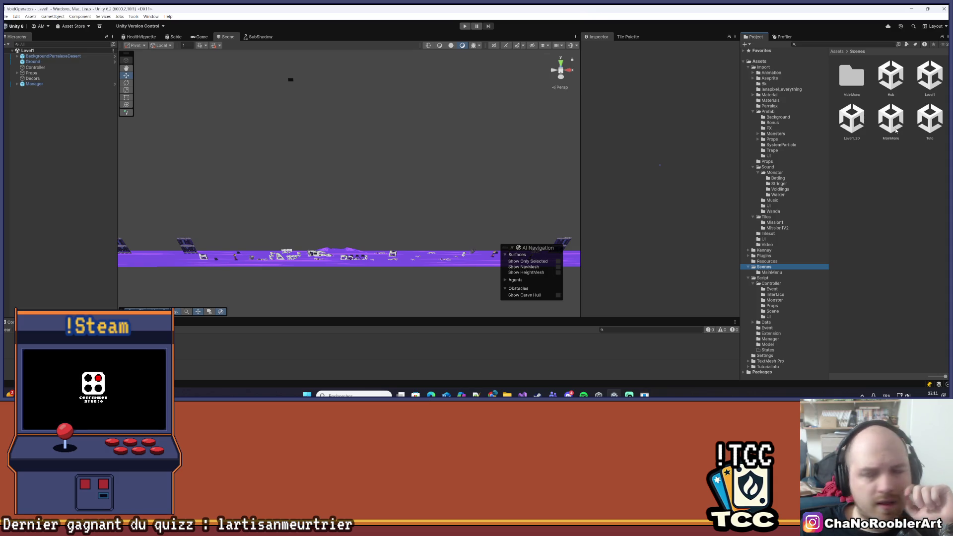
# - Open the Level1_2D scene, frame the Grid geometry, and zoom in toward the towers
pyautogui.doubleClick(852, 119)
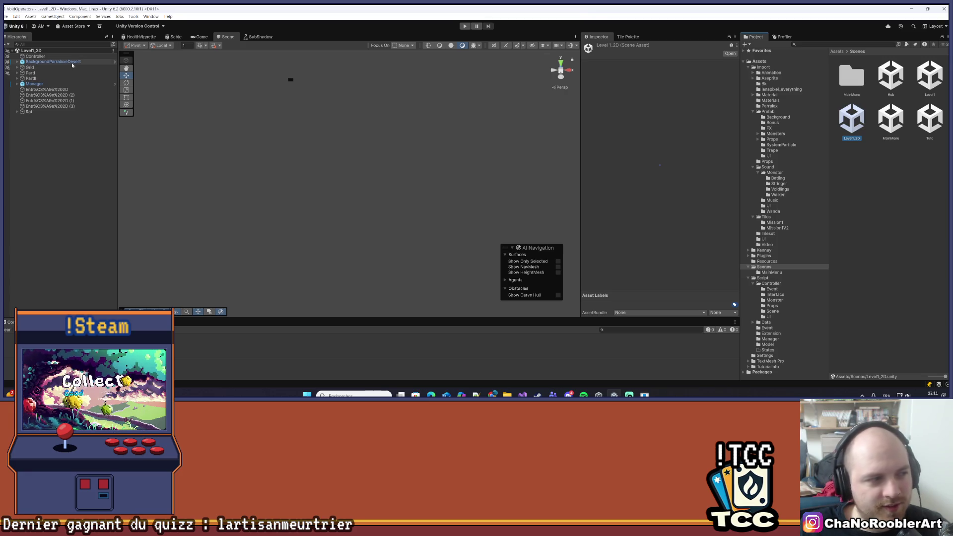
pyautogui.doubleClick(55, 68)
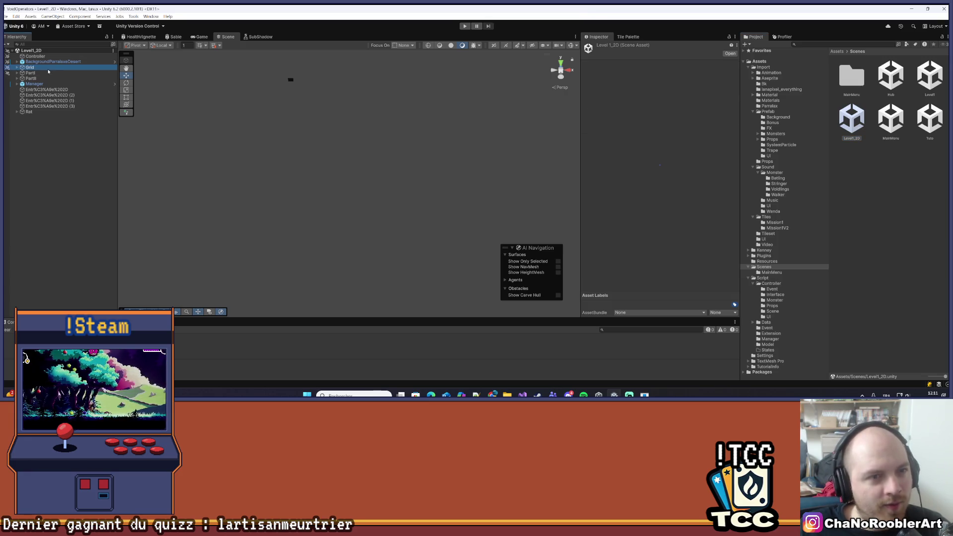
pyautogui.moveTo(348, 164)
pyautogui.mouseDown()
pyautogui.moveTo(369, 109)
pyautogui.moveTo(384, 152)
pyautogui.mouseUp()
pyautogui.scroll(10, 377, 154)
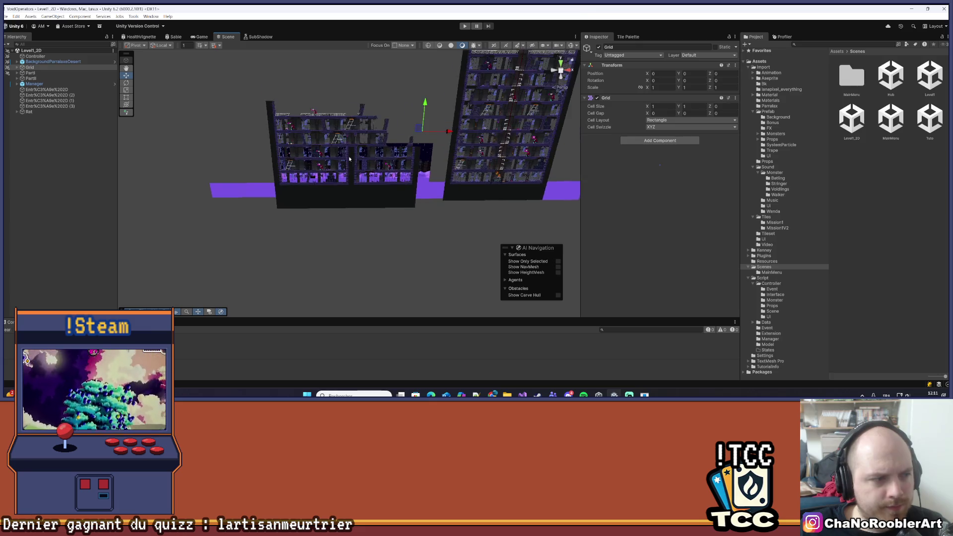
pyautogui.scroll(8, 371, 156)
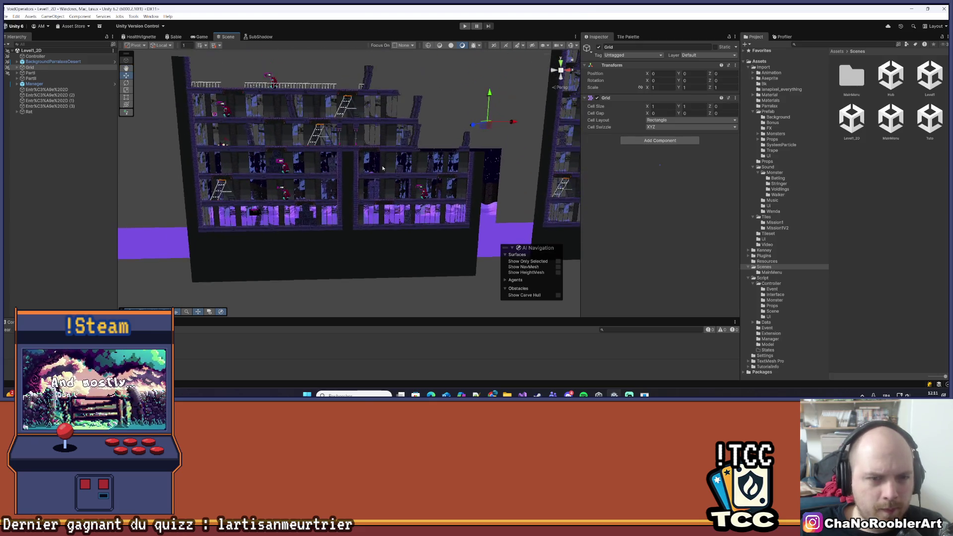
pyautogui.scroll(8, 370, 164)
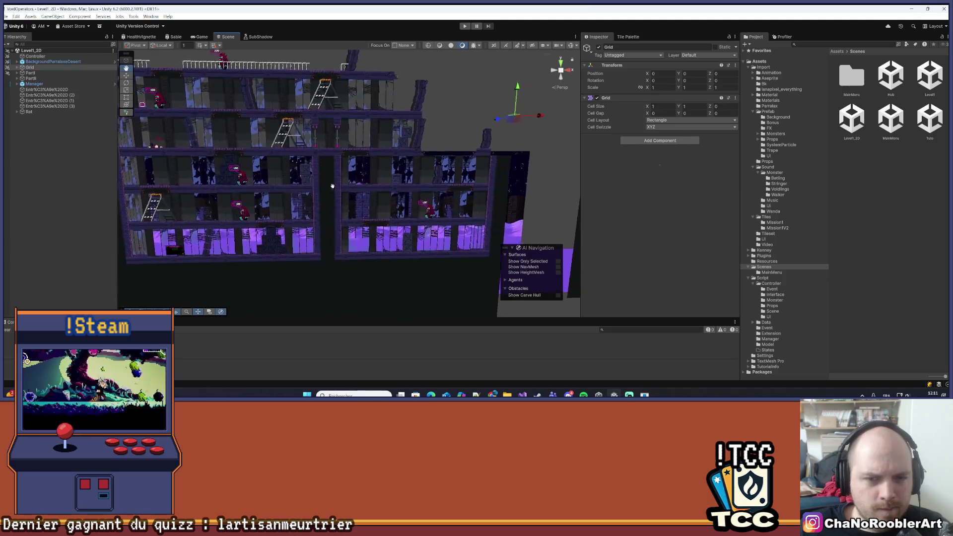
pyautogui.scroll(6, 489, 219)
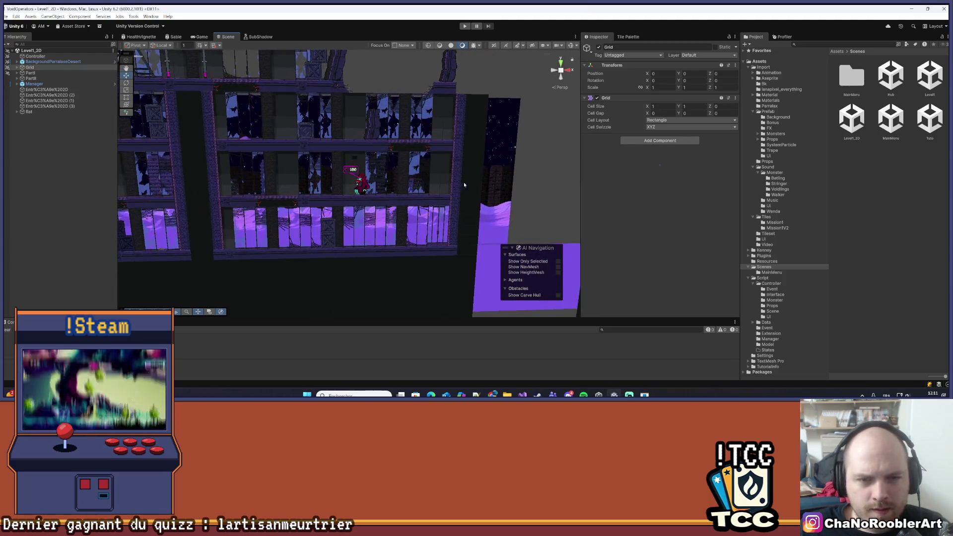
pyautogui.scroll(6, 320, 179)
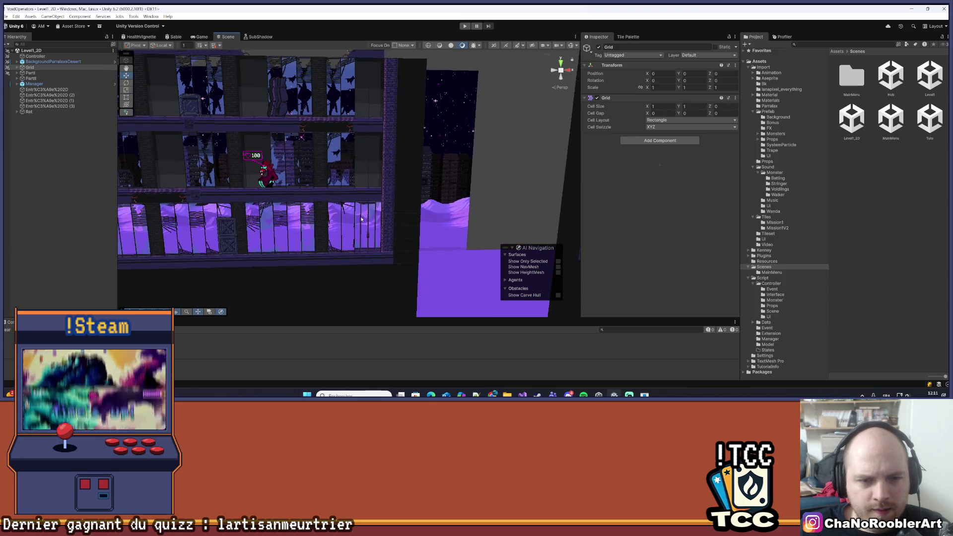
pyautogui.scroll(-4, 383, 175)
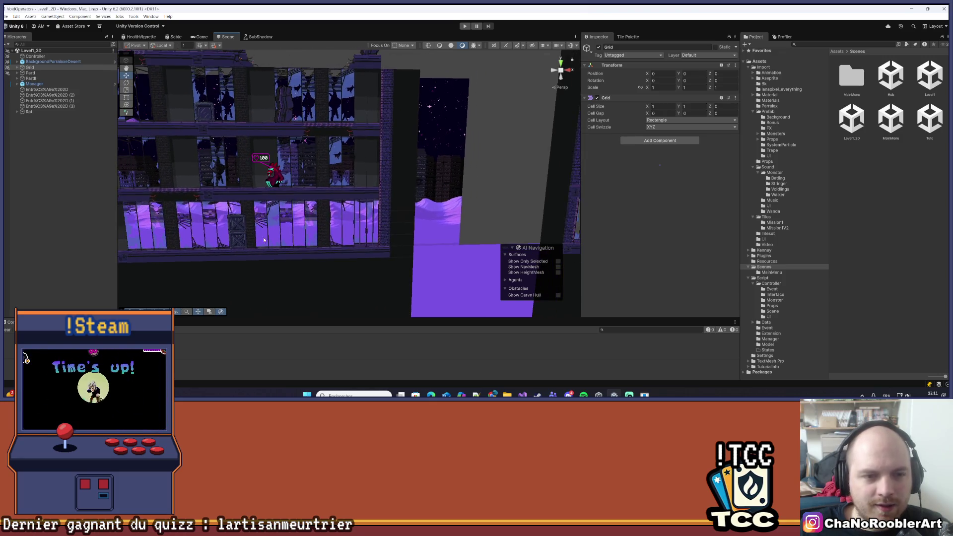
pyautogui.scroll(-3, 237, 215)
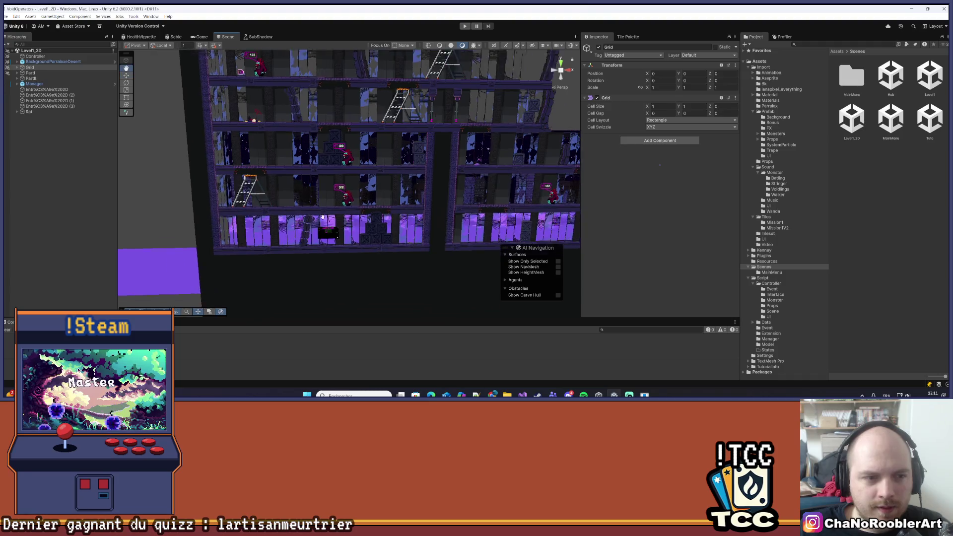
pyautogui.scroll(3, 266, 217)
pyautogui.scroll(4, 265, 217)
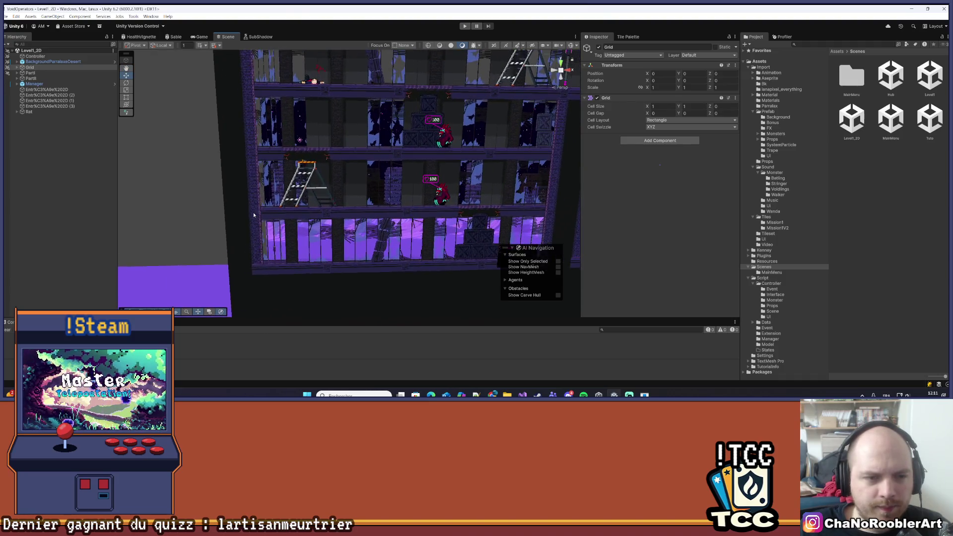
pyautogui.scroll(2, 262, 210)
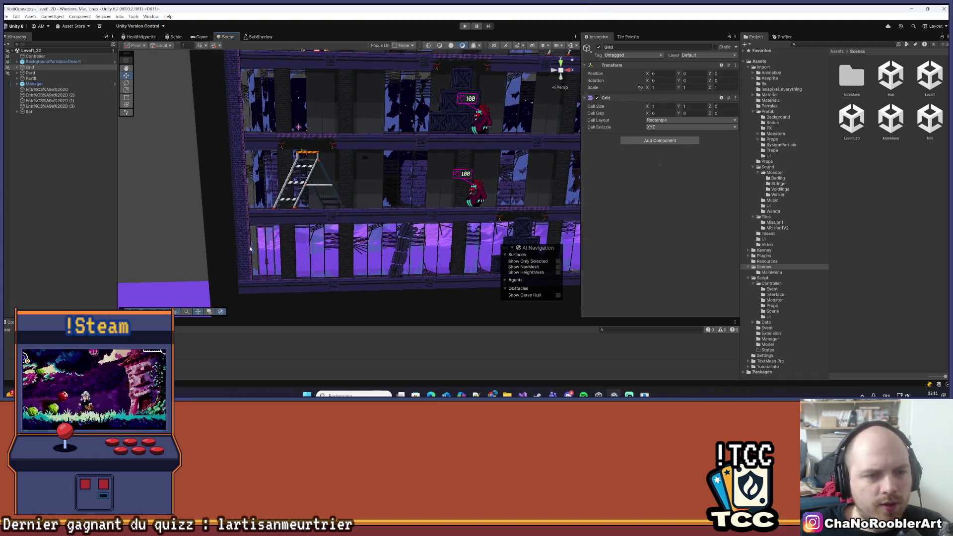
# - Orbit around the building's upper floors and expand the Grid to list its tilemaps
pyautogui.moveTo(259, 235); pyautogui.dragTo(259, 195)
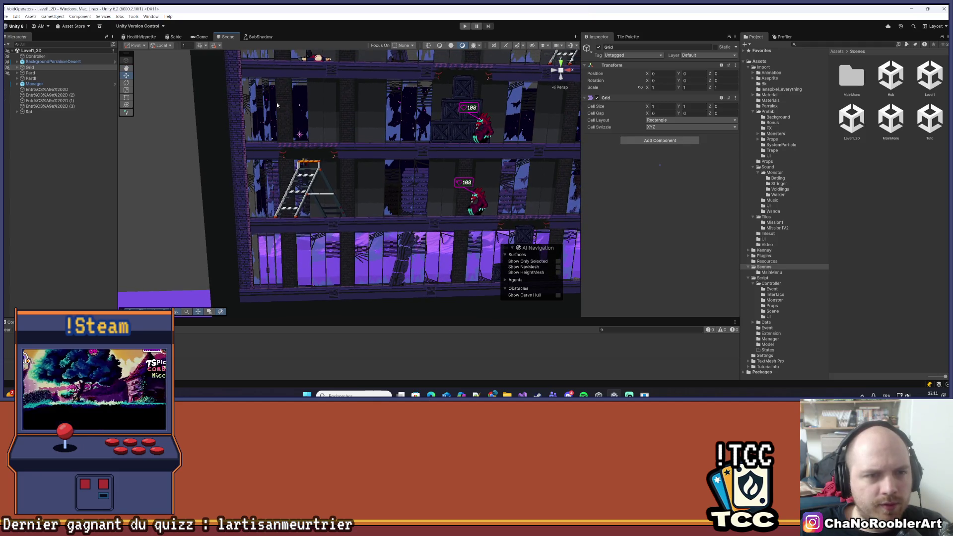
pyautogui.moveTo(239, 153)
pyautogui.mouseDown()
pyautogui.moveTo(279, 227)
pyautogui.moveTo(267, 207)
pyautogui.mouseUp()
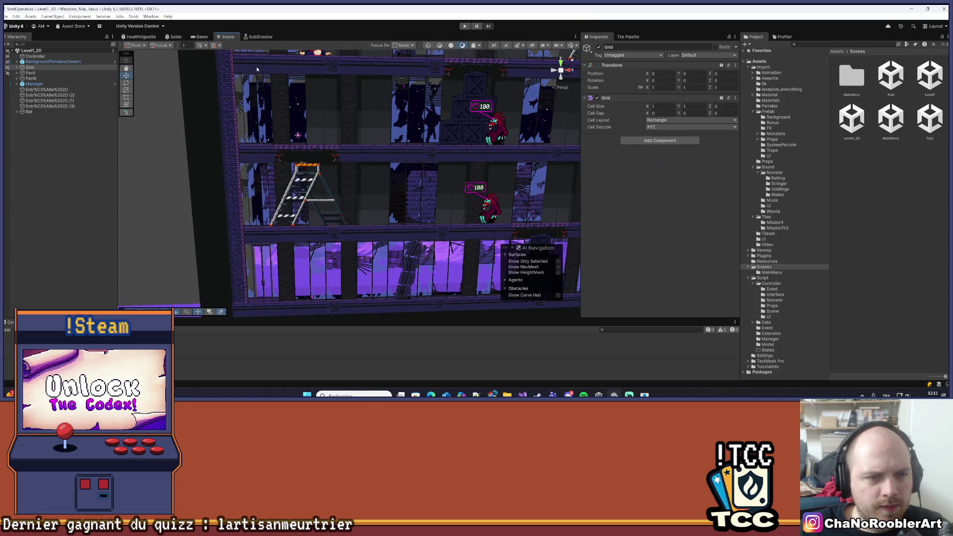
pyautogui.moveTo(257, 69)
pyautogui.mouseDown()
pyautogui.moveTo(264, 246)
pyautogui.moveTo(365, 153)
pyautogui.moveTo(440, 135)
pyautogui.moveTo(437, 156)
pyautogui.mouseUp()
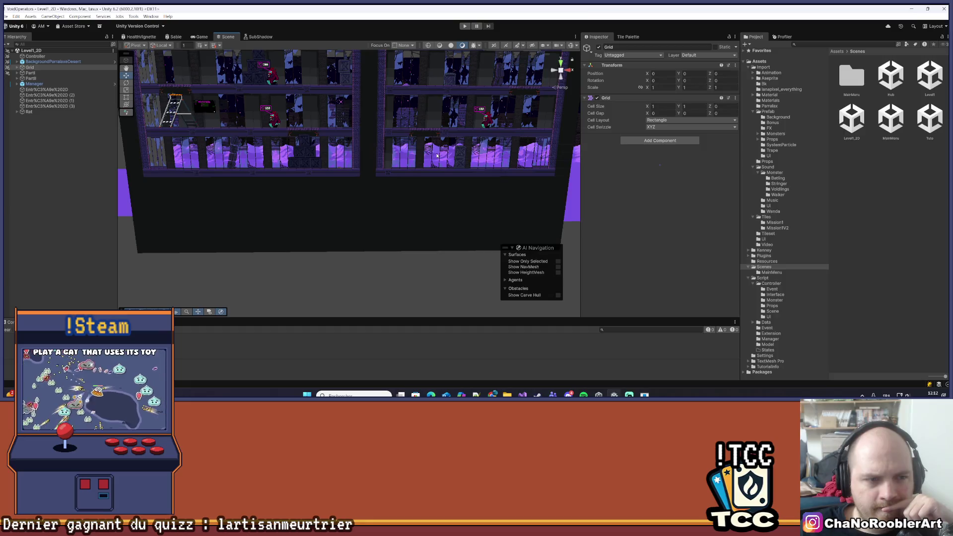
pyautogui.moveTo(546, 132)
pyautogui.mouseDown()
pyautogui.moveTo(335, 211)
pyautogui.moveTo(360, 181)
pyautogui.mouseUp()
pyautogui.scroll(3, 361, 181)
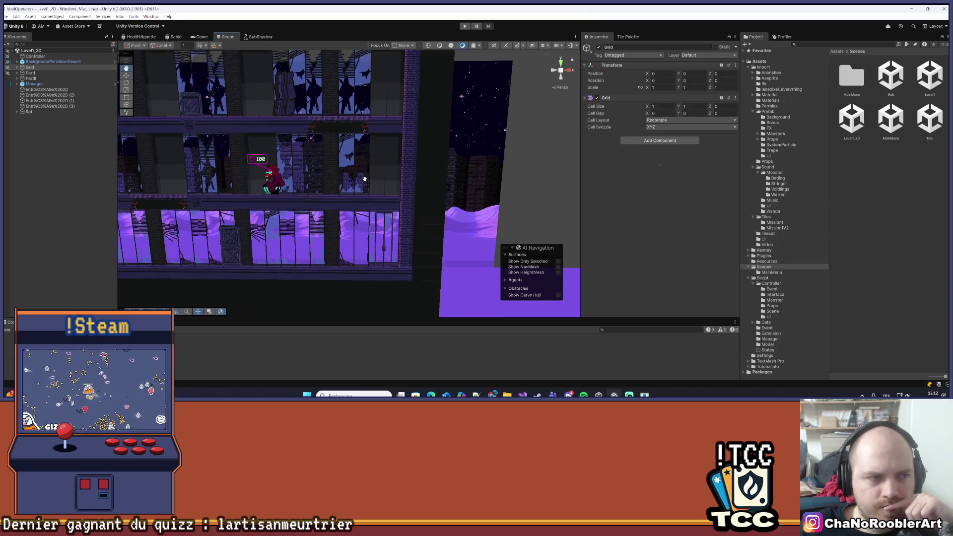
pyautogui.click(17, 68)
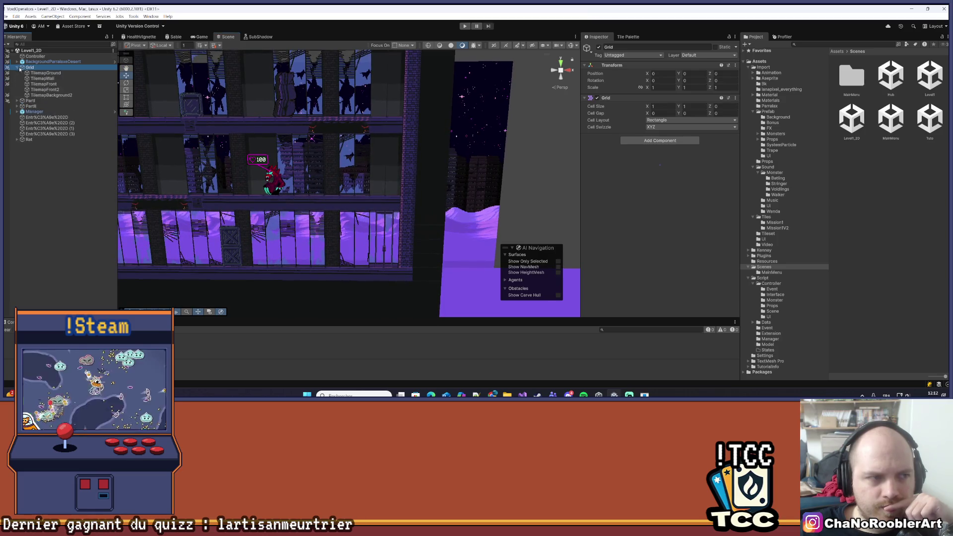
# - Select TilemapBackground2 and deactivate it in the Inspector
pyautogui.click(55, 94)
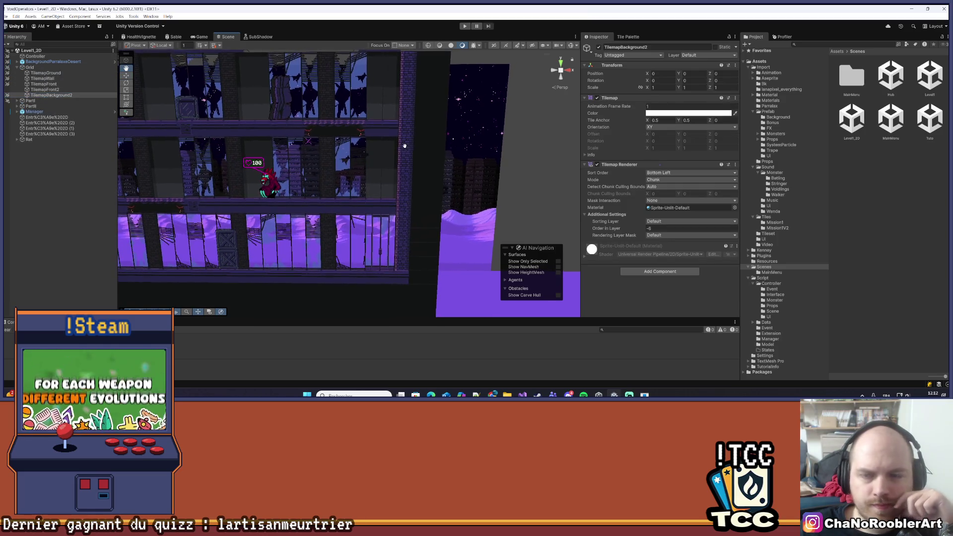
pyautogui.click(628, 37)
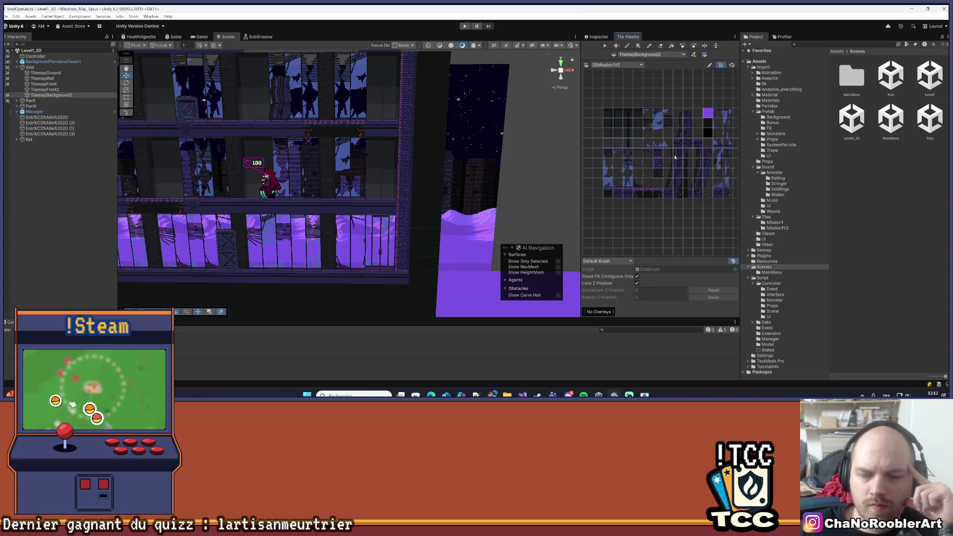
pyautogui.scroll(1, 673, 153)
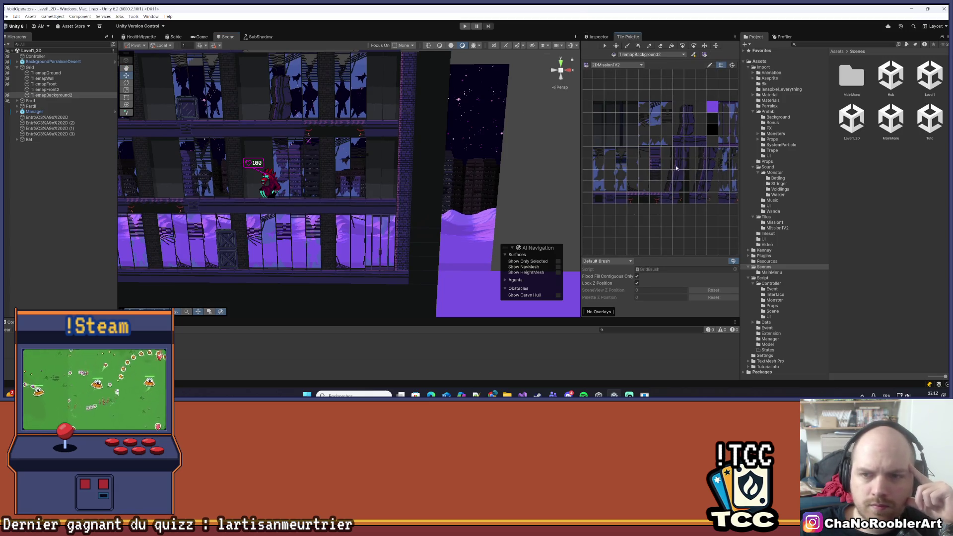
pyautogui.moveTo(465, 211); pyautogui.dragTo(408, 191)
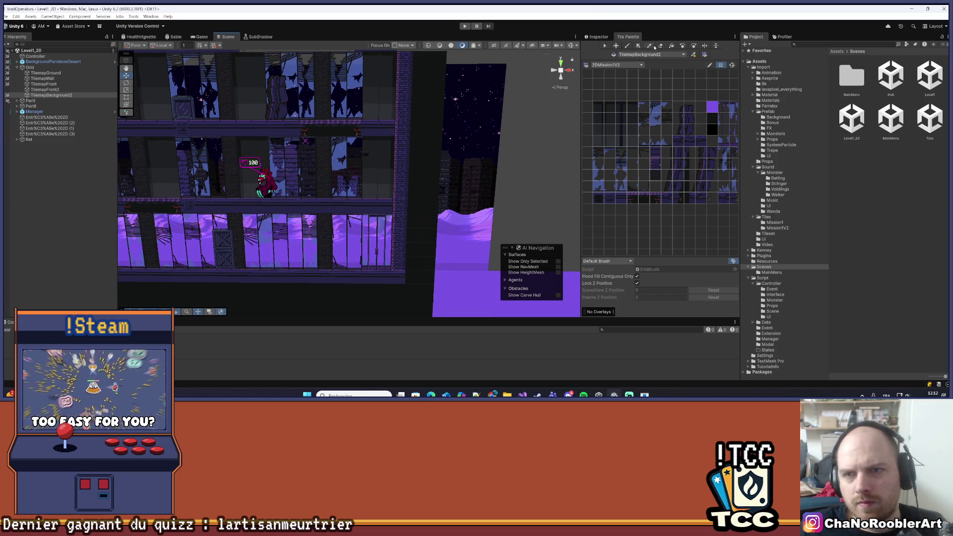
pyautogui.press('z')
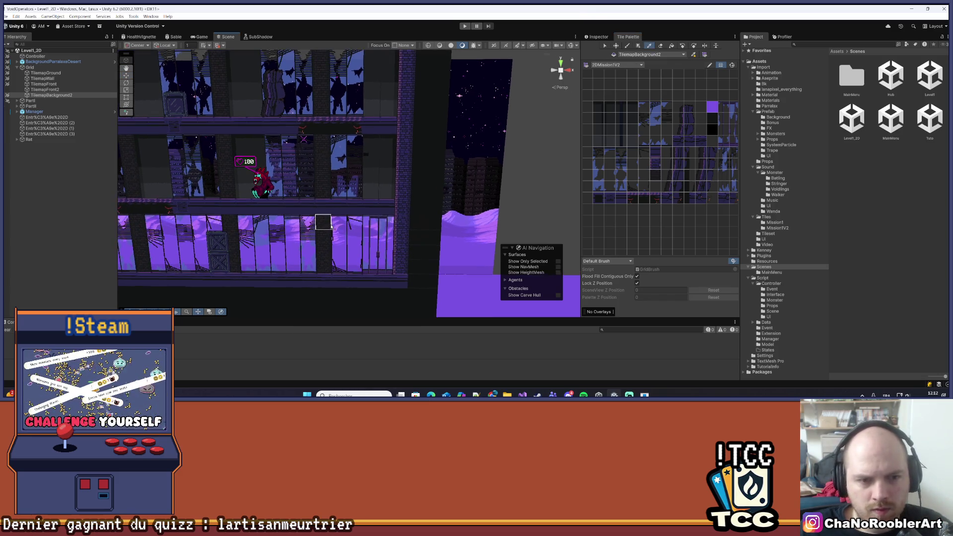
pyautogui.press('i')
pyautogui.click(608, 38)
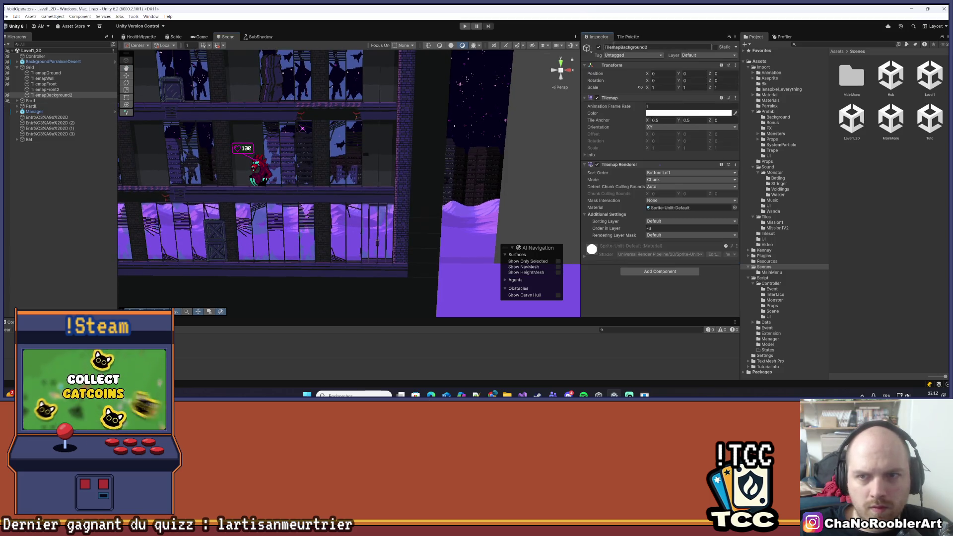
pyautogui.click(598, 47)
pyautogui.click(628, 37)
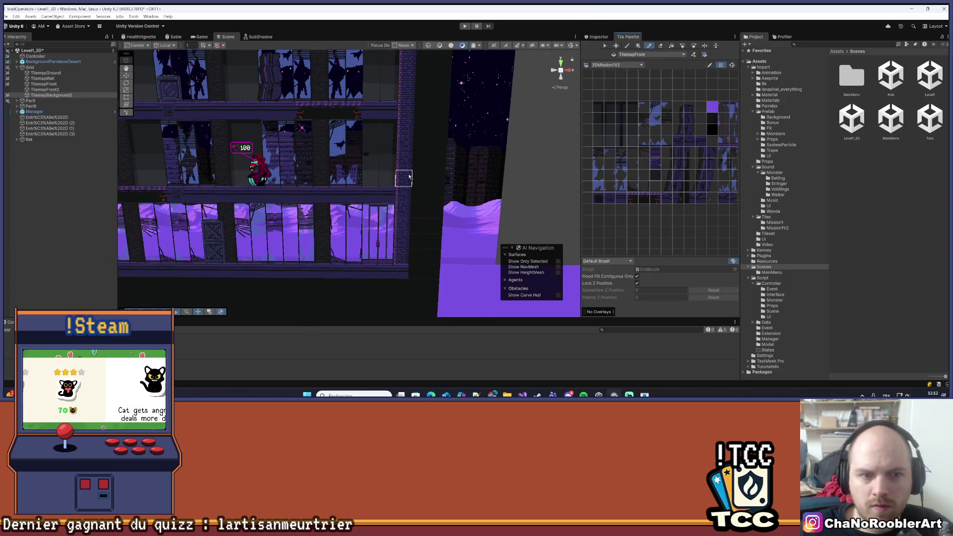
# - Choose a window tile from the 2DMaster palette as the brush
pyautogui.moveTo(320, 230); pyautogui.dragTo(321, 250)
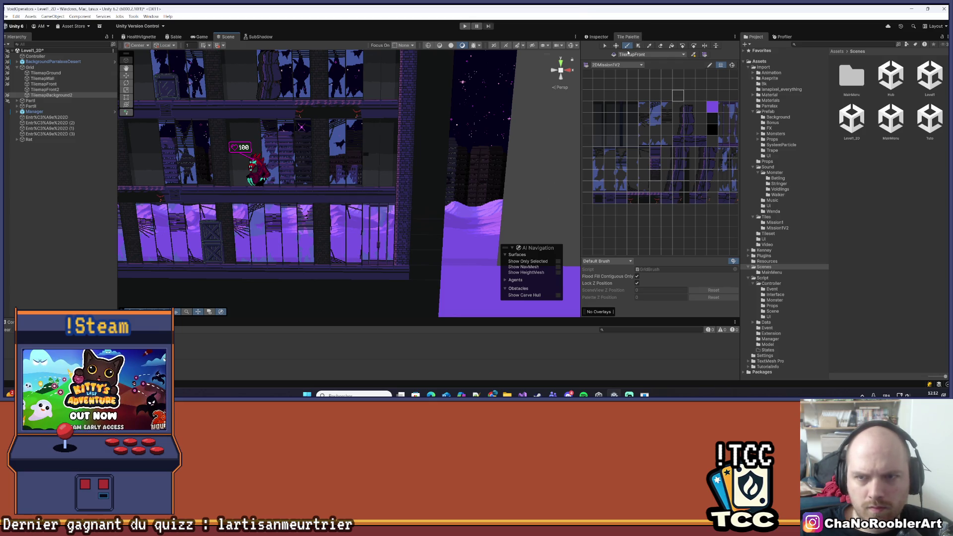
pyautogui.click(650, 45)
pyautogui.click(323, 258)
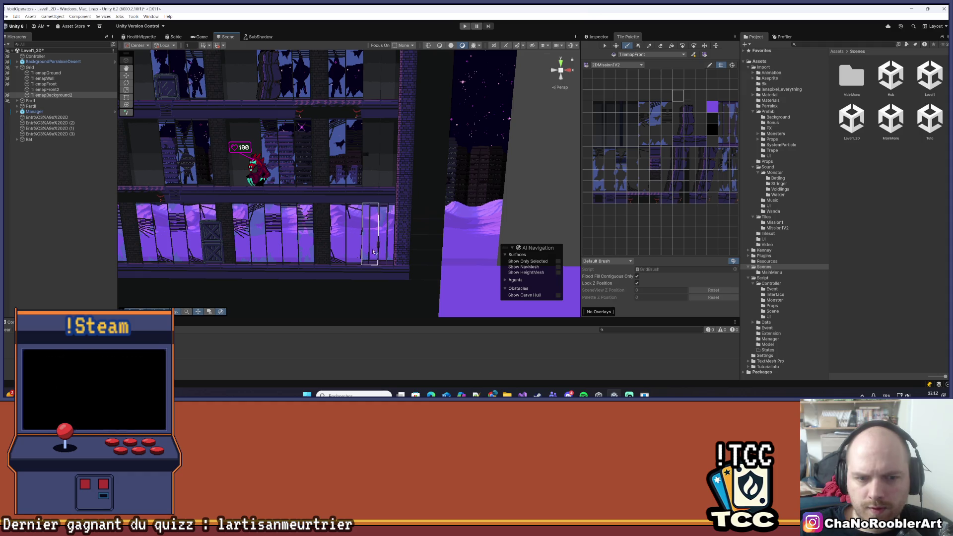
pyautogui.click(664, 223)
pyautogui.click(656, 175)
pyautogui.click(637, 55)
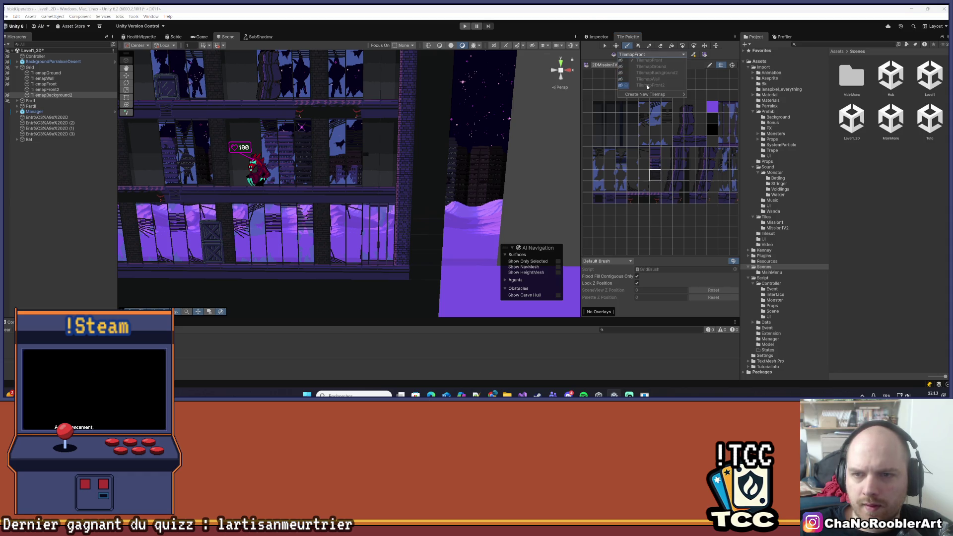
# - Make TilemapBackground2 the active tilemap and pick a one-tile-wide window column from the building
pyautogui.click(59, 95)
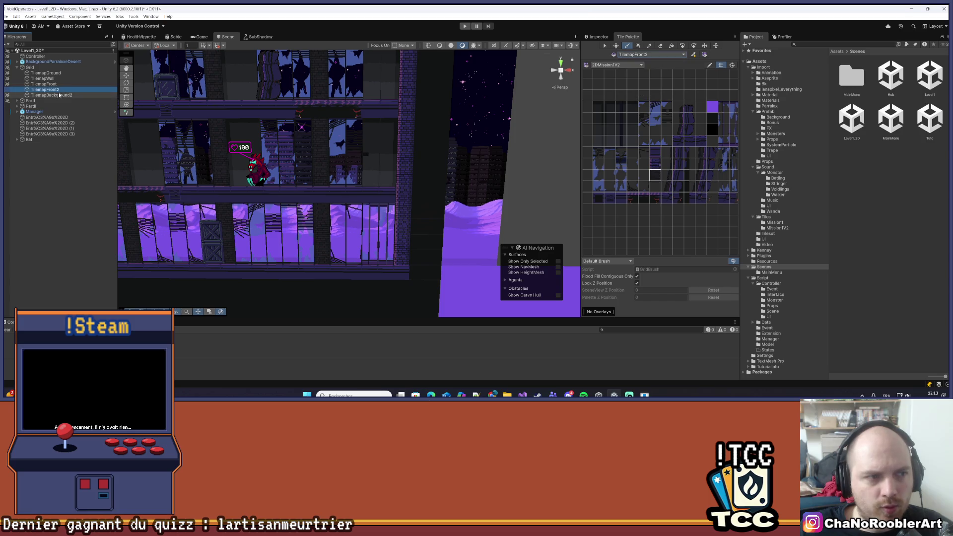
pyautogui.press('i')
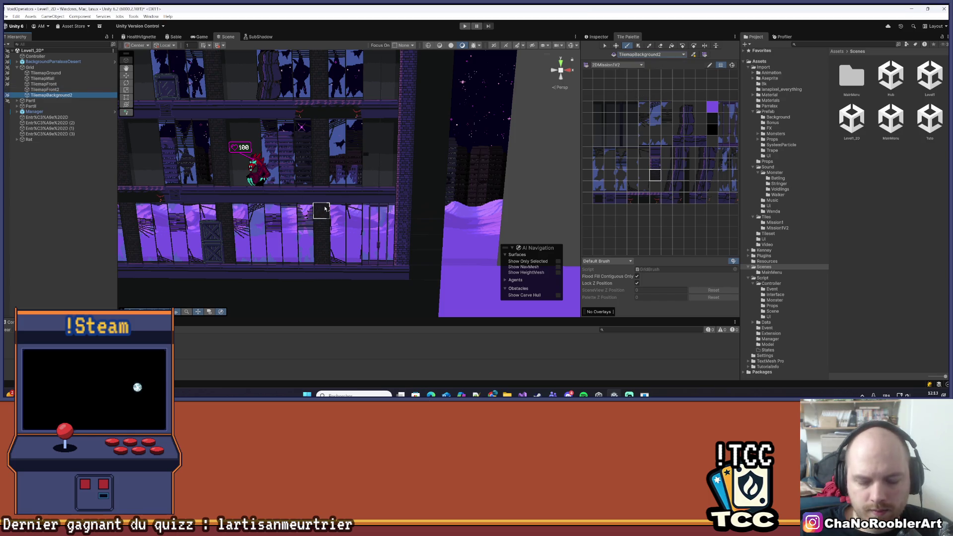
pyautogui.moveTo(355, 263)
pyautogui.mouseDown()
pyautogui.moveTo(355, 204)
pyautogui.moveTo(370, 224)
pyautogui.mouseUp()
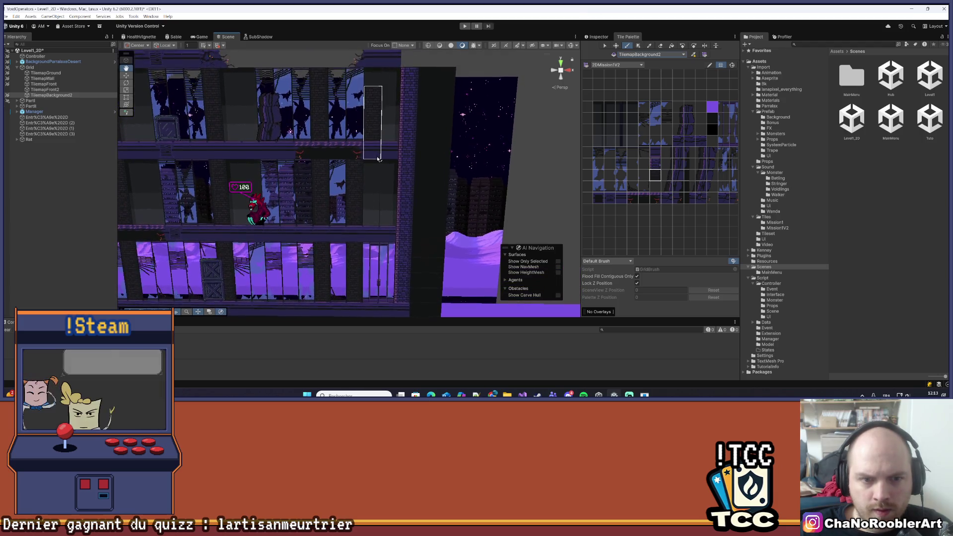
pyautogui.scroll(-3, 402, 226)
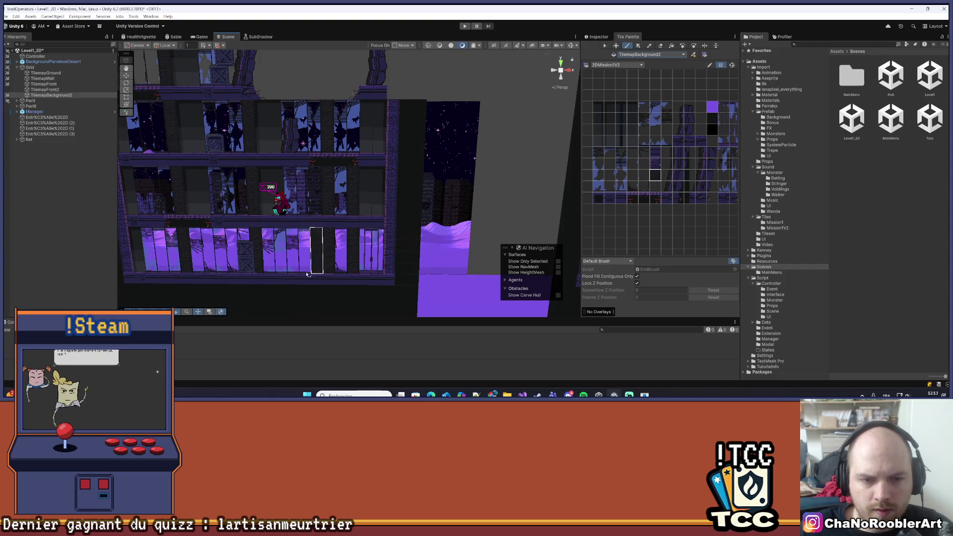
pyautogui.moveTo(378, 244)
pyautogui.mouseDown()
pyautogui.moveTo(233, 243)
pyautogui.moveTo(364, 198)
pyautogui.moveTo(391, 149)
pyautogui.moveTo(351, 156)
pyautogui.moveTo(373, 165)
pyautogui.mouseUp()
pyautogui.moveTo(375, 238)
pyautogui.mouseDown()
pyautogui.moveTo(440, 254)
pyautogui.moveTo(531, 204)
pyautogui.moveTo(302, 259)
pyautogui.mouseUp()
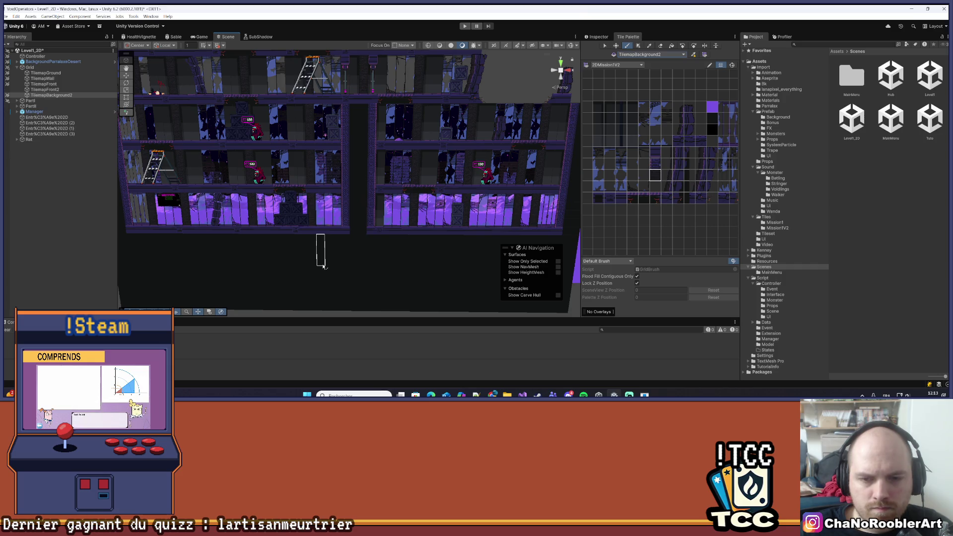
pyautogui.moveTo(446, 244); pyautogui.dragTo(433, 246)
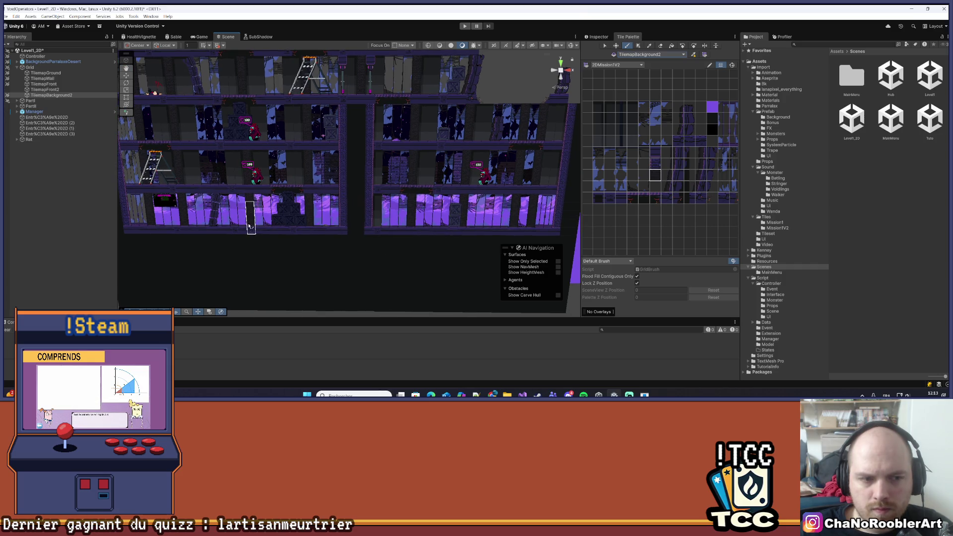
pyautogui.scroll(5, 220, 222)
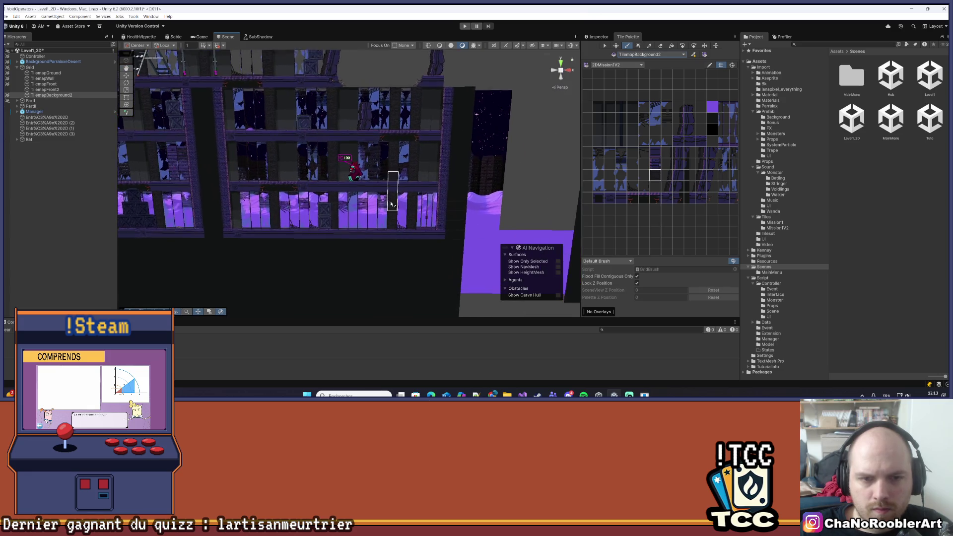
pyautogui.scroll(4, 345, 236)
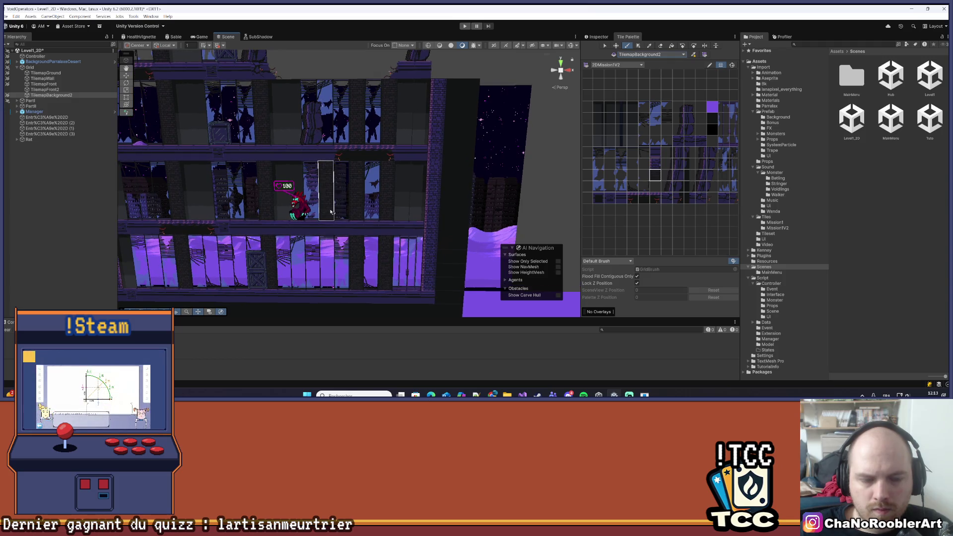
pyautogui.scroll(1, 332, 212)
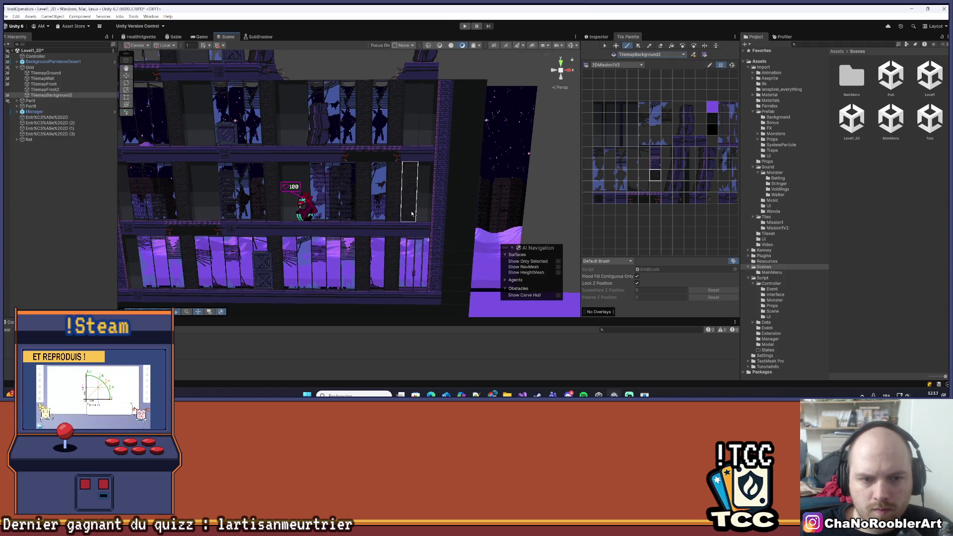
pyautogui.moveTo(717, 225)
pyautogui.mouseDown()
pyautogui.moveTo(654, 237)
pyautogui.moveTo(666, 210)
pyautogui.moveTo(691, 219)
pyautogui.moveTo(643, 226)
pyautogui.mouseUp()
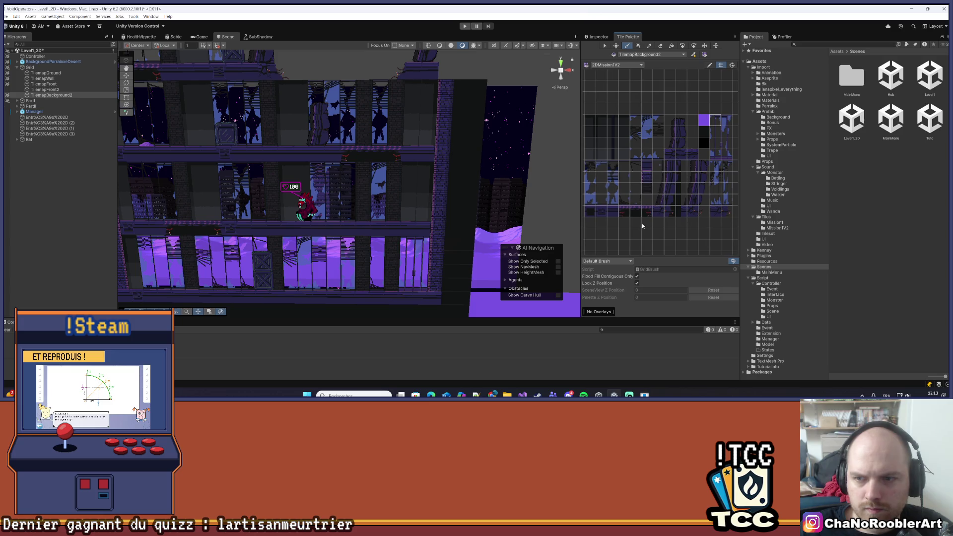
# - Paint a window column on the building wall and pick a one-column window tile from the palette
pyautogui.click(669, 234)
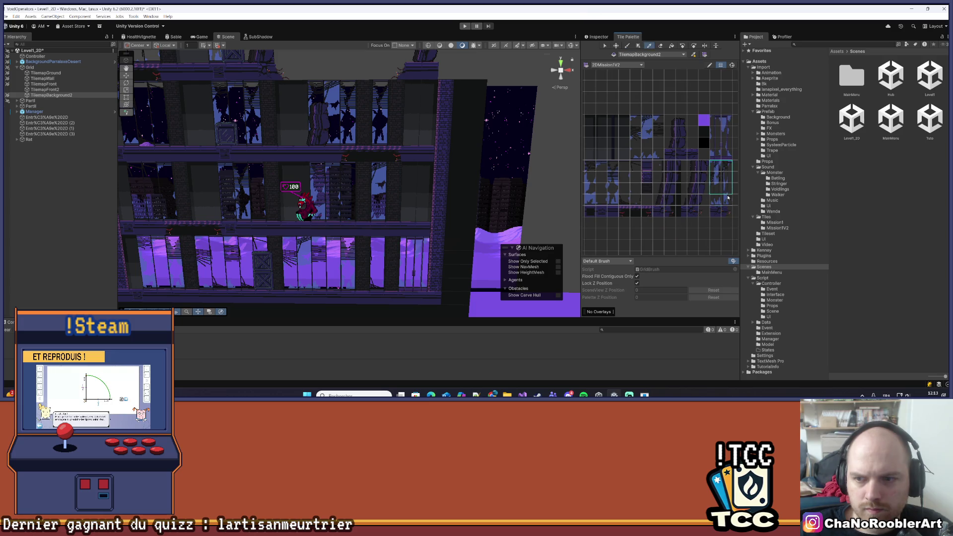
pyautogui.moveTo(428, 218); pyautogui.dragTo(429, 119)
pyautogui.scroll(-3, 472, 109)
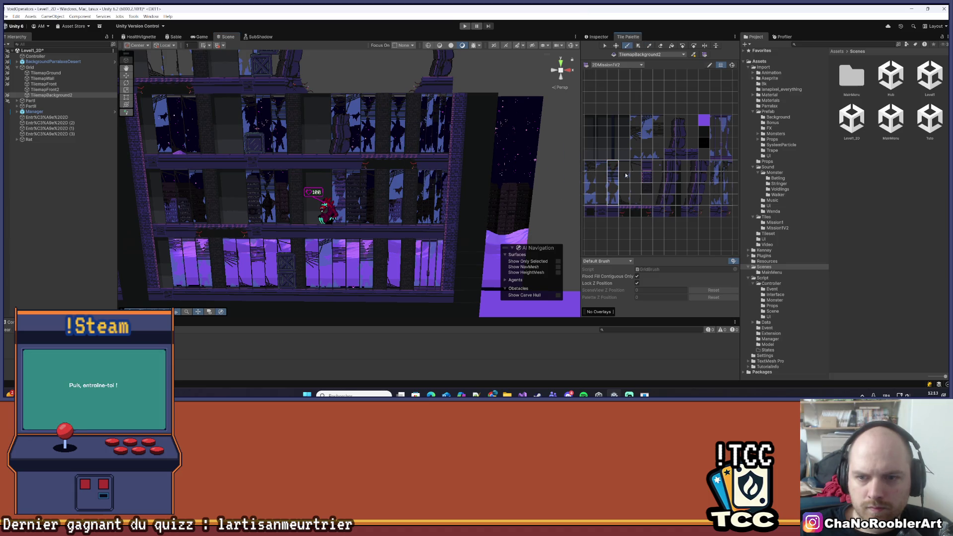
pyautogui.moveTo(633, 171); pyautogui.dragTo(636, 201)
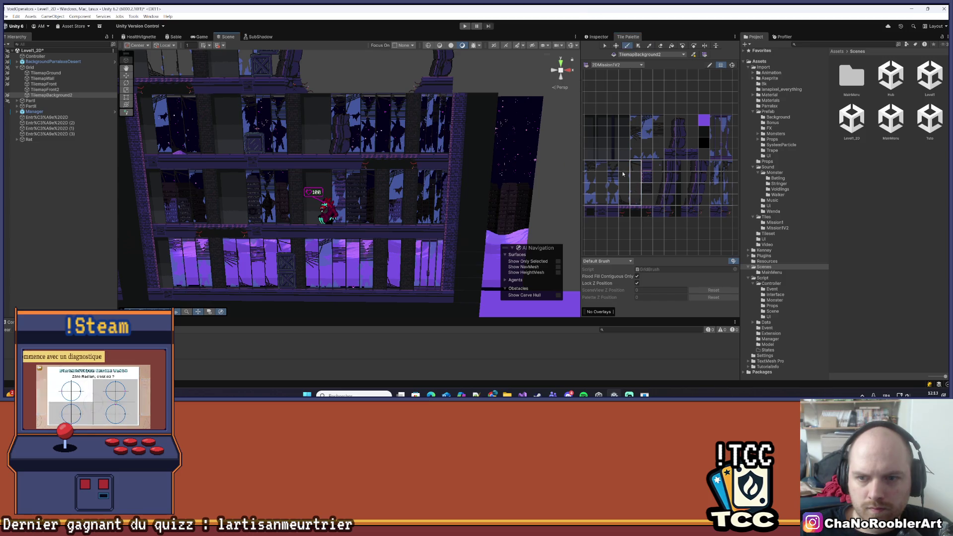
pyautogui.moveTo(621, 162); pyautogui.dragTo(624, 196)
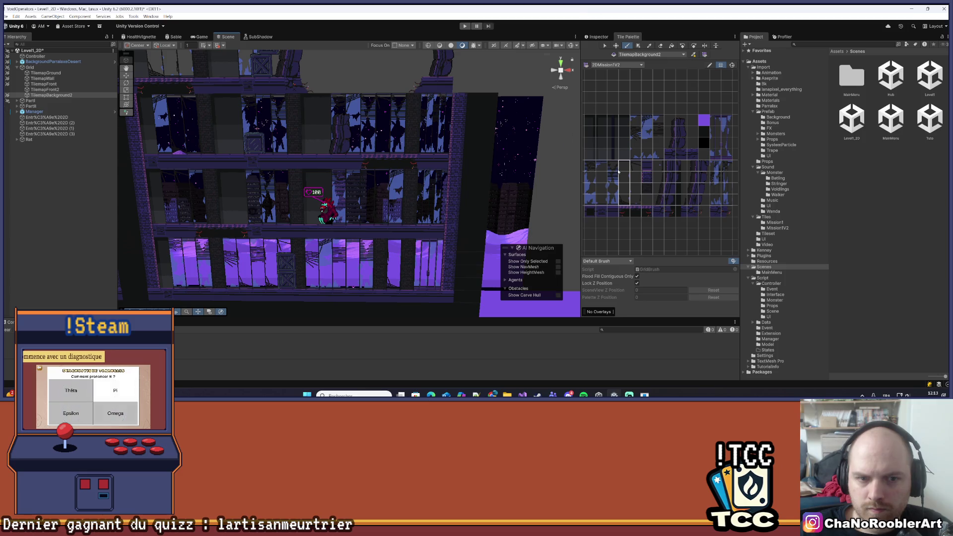
pyautogui.moveTo(648, 118); pyautogui.dragTo(648, 157)
# - Save the scene and switch to the Pick tool, turning the view toward the tower floors
pyautogui.scroll(-5, 486, 205)
pyautogui.scroll(2, 486, 206)
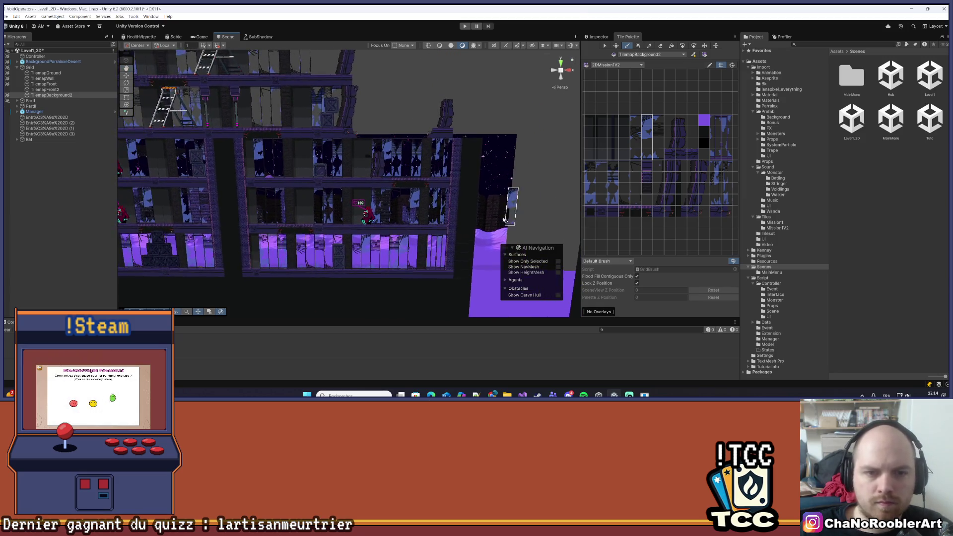
pyautogui.scroll(2, 479, 200)
pyautogui.hotkey('ctrl', 's')
pyautogui.moveTo(476, 198)
pyautogui.mouseDown()
pyautogui.moveTo(438, 198)
pyautogui.moveTo(497, 198)
pyautogui.moveTo(283, 196)
pyautogui.mouseUp()
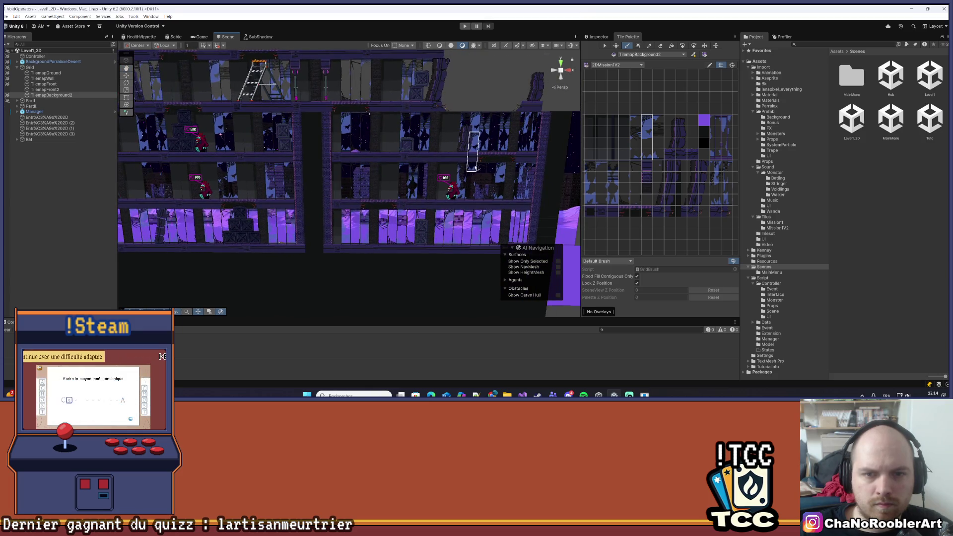
pyautogui.scroll(3, 474, 169)
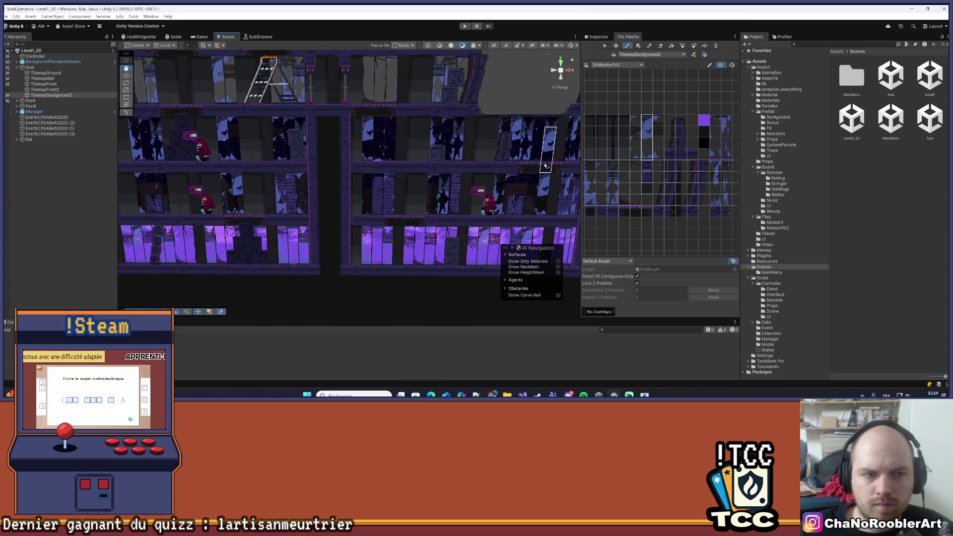
pyautogui.click(650, 46)
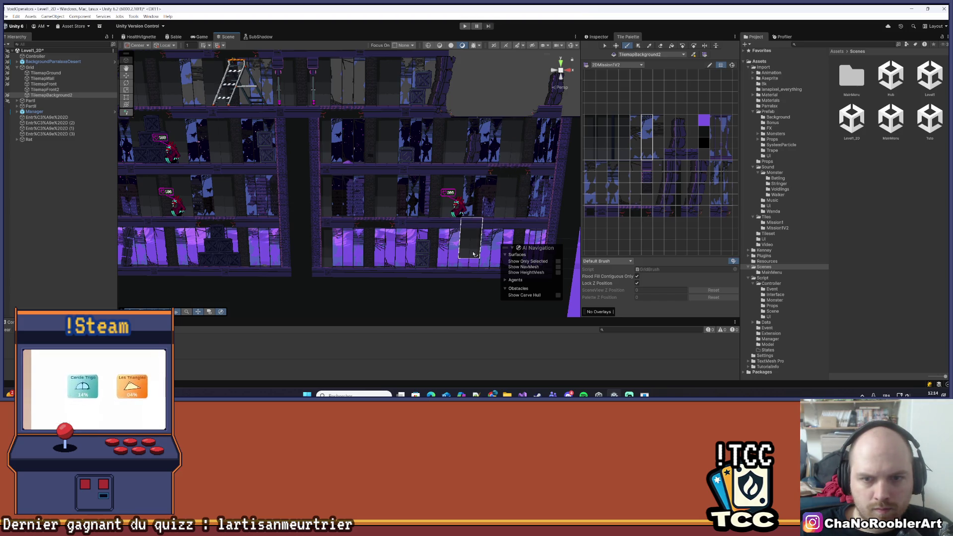
pyautogui.moveTo(473, 254)
pyautogui.mouseDown()
pyautogui.moveTo(403, 259)
pyautogui.moveTo(481, 183)
pyautogui.moveTo(335, 170)
pyautogui.moveTo(344, 213)
pyautogui.moveTo(367, 236)
pyautogui.mouseUp()
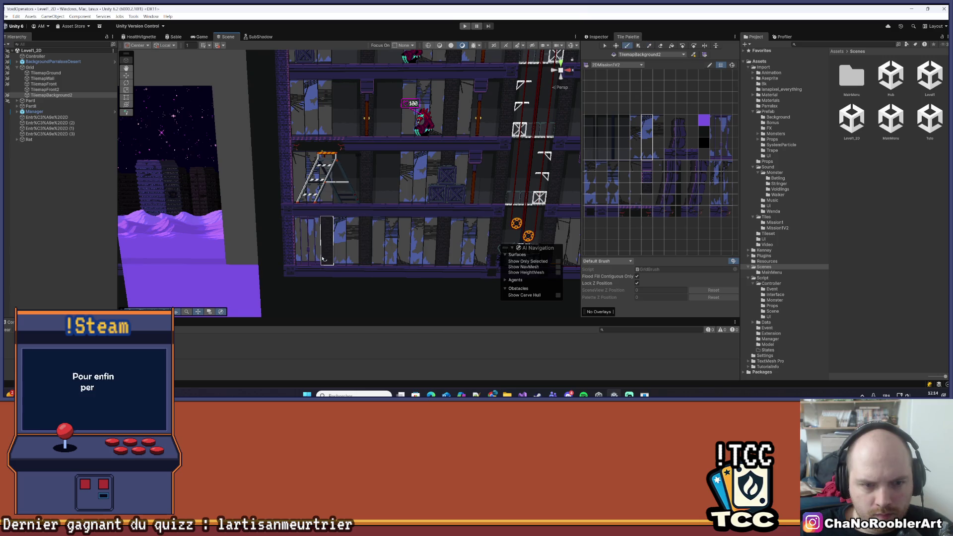
# - Center the floor with the crates and monster and paint a different window block onto it
pyautogui.moveTo(339, 90); pyautogui.dragTo(369, 239)
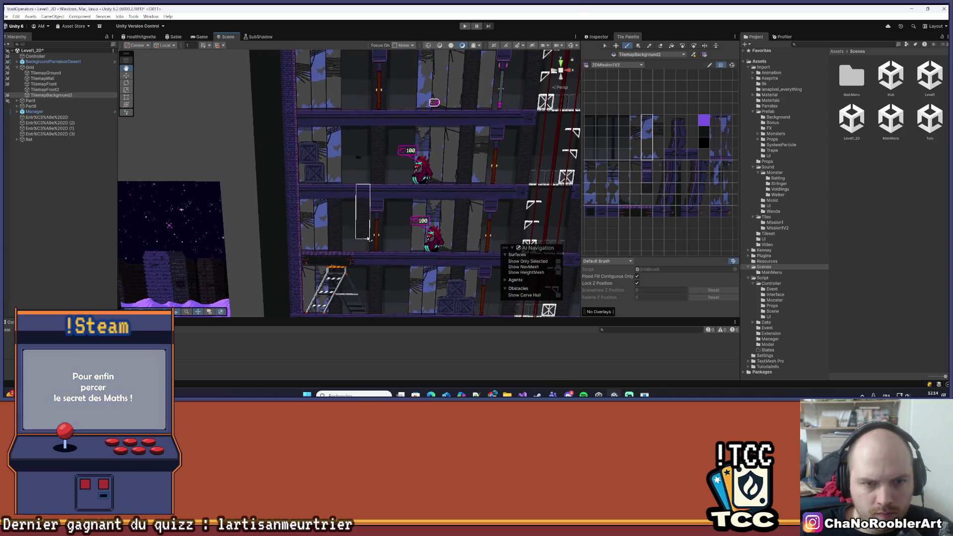
pyautogui.moveTo(337, 183); pyautogui.dragTo(328, 195)
pyautogui.moveTo(355, 121)
pyautogui.mouseDown()
pyautogui.moveTo(341, 213)
pyautogui.moveTo(318, 242)
pyautogui.mouseUp()
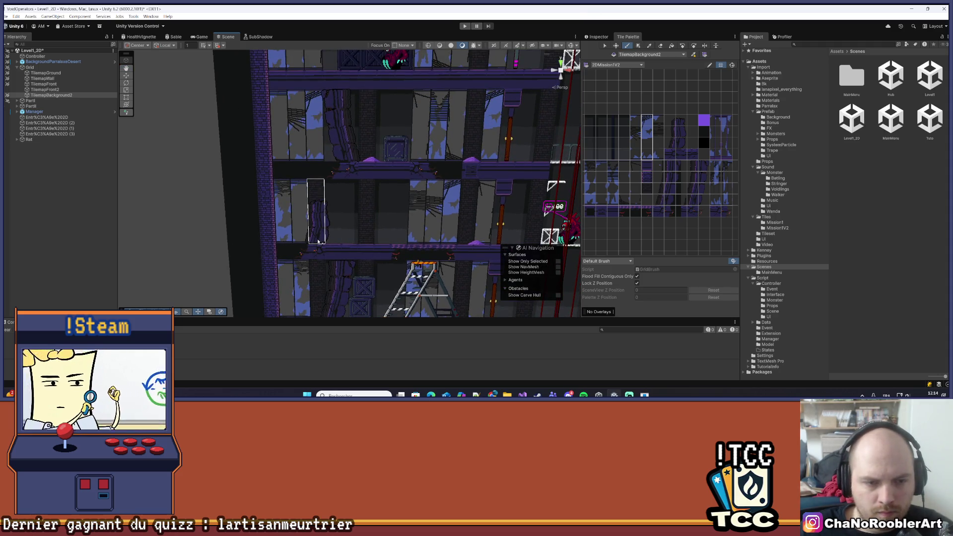
pyautogui.moveTo(327, 73); pyautogui.dragTo(349, 185)
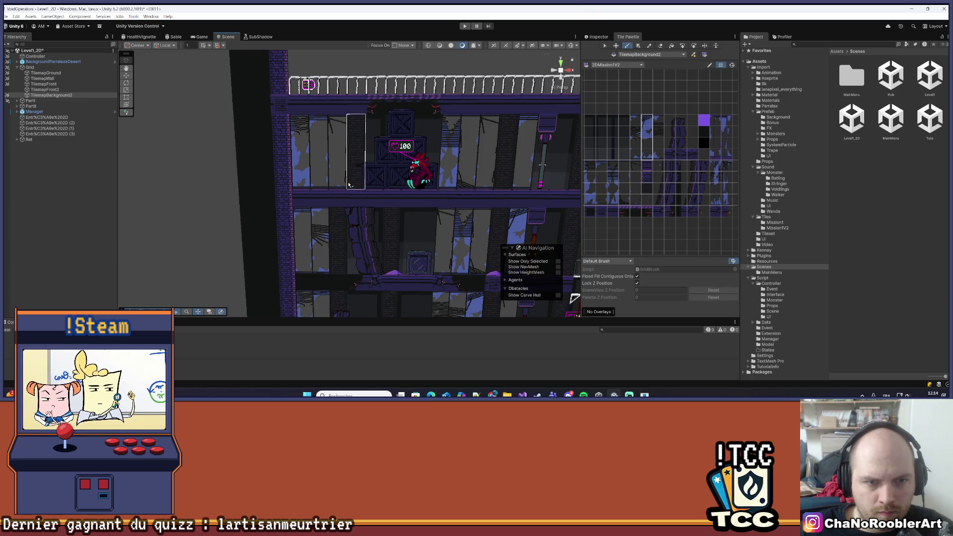
pyautogui.scroll(-4, 425, 170)
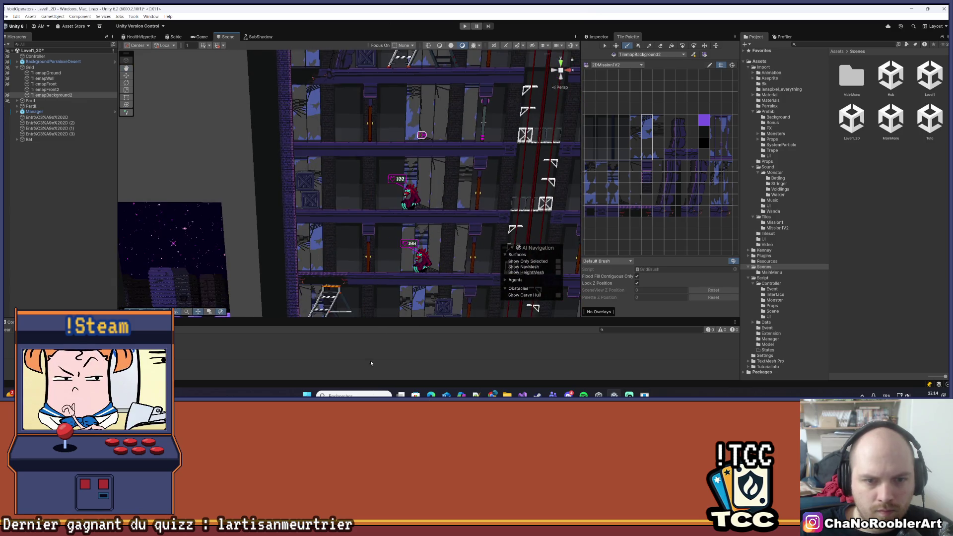
pyautogui.moveTo(414, 230); pyautogui.dragTo(397, 107)
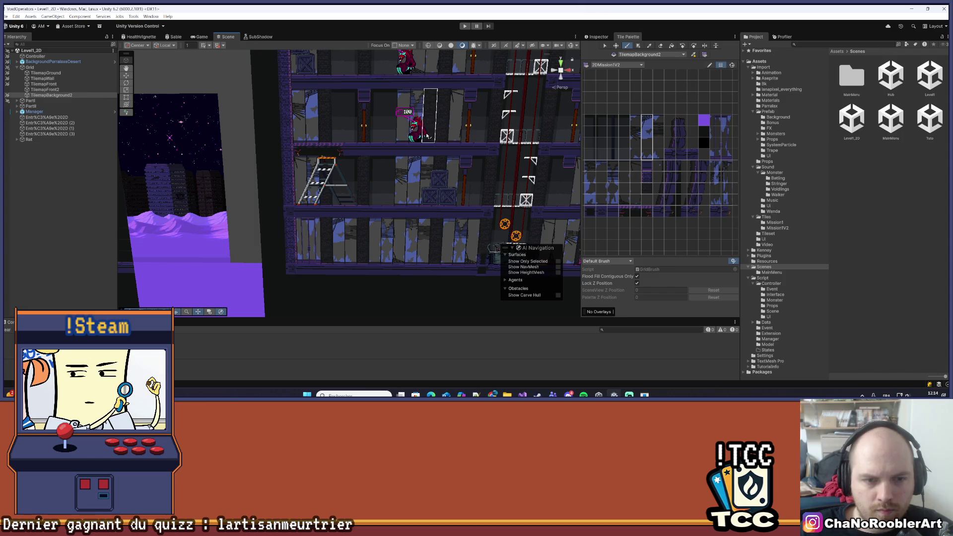
pyautogui.scroll(1, 370, 185)
pyautogui.moveTo(712, 161); pyautogui.dragTo(727, 197)
pyautogui.click(333, 170)
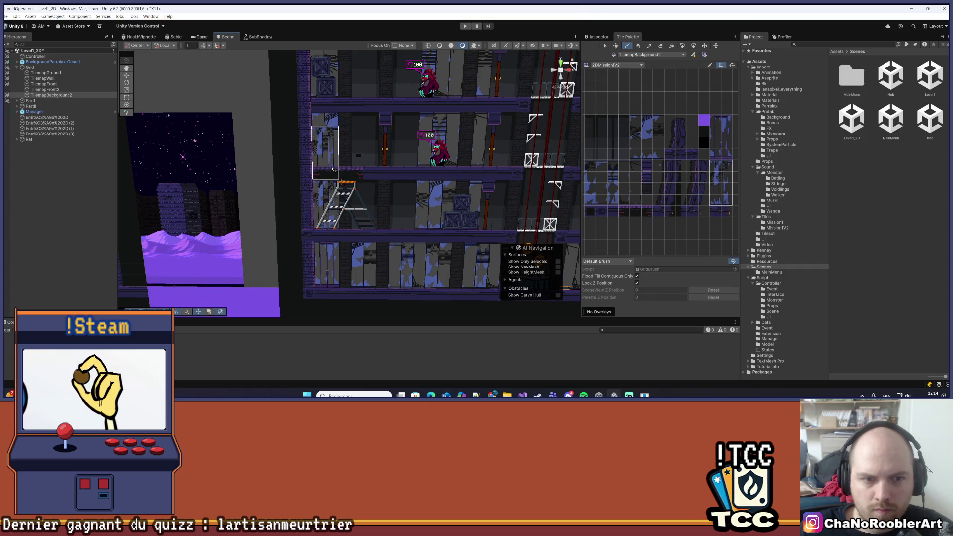
# - Move the view up to the tower's top floors and toward their right side
pyautogui.moveTo(351, 136); pyautogui.dragTo(337, 193)
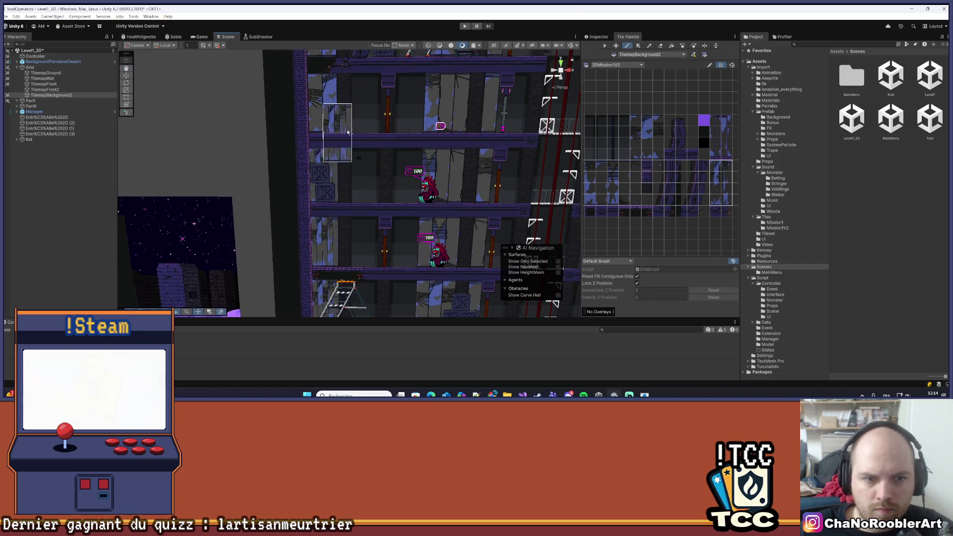
pyautogui.moveTo(344, 147); pyautogui.dragTo(374, 297)
pyautogui.moveTo(373, 120)
pyautogui.mouseDown()
pyautogui.moveTo(343, 235)
pyautogui.moveTo(343, 293)
pyautogui.moveTo(321, 258)
pyautogui.mouseUp()
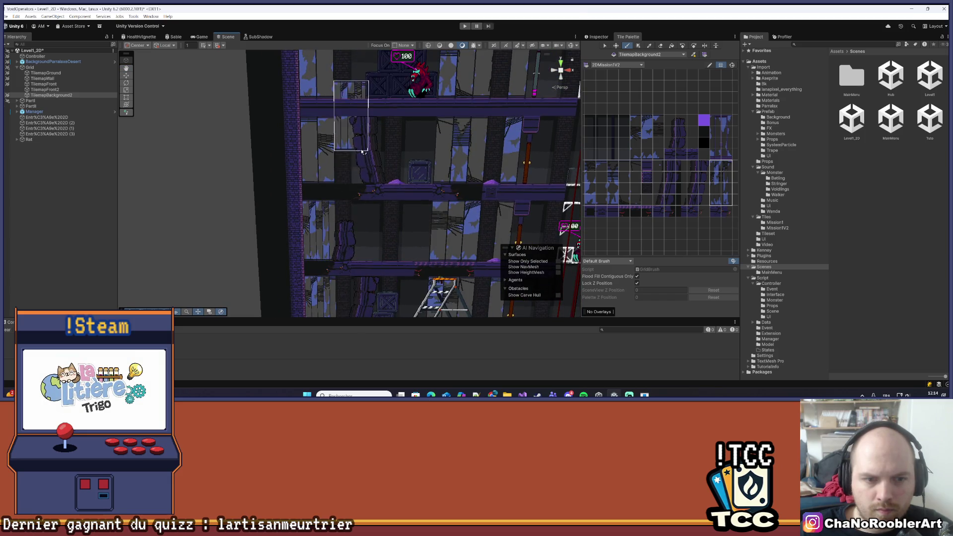
pyautogui.moveTo(362, 152); pyautogui.dragTo(344, 309)
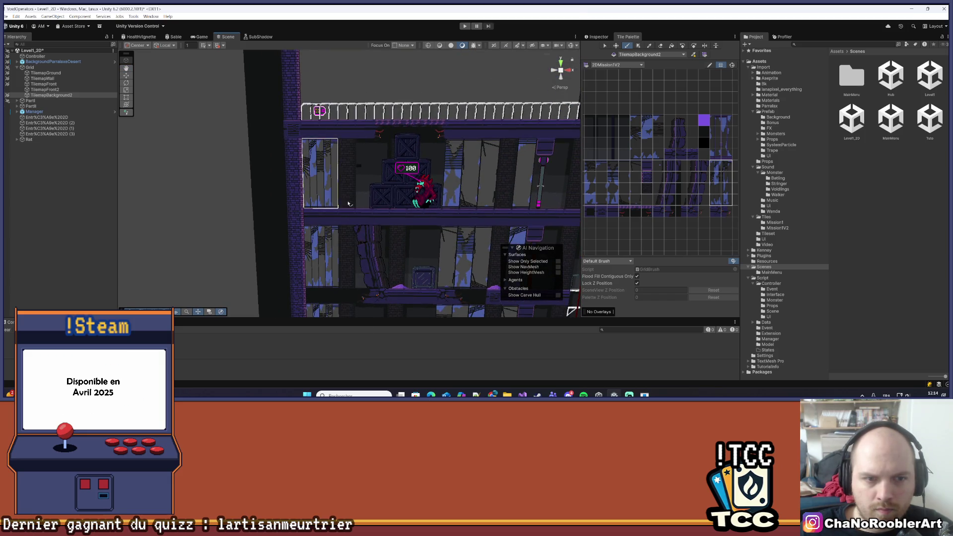
pyautogui.moveTo(347, 208); pyautogui.dragTo(347, 248)
pyautogui.moveTo(387, 198); pyautogui.dragTo(387, 239)
pyautogui.moveTo(454, 253)
pyautogui.mouseDown()
pyautogui.moveTo(467, 292)
pyautogui.moveTo(462, 167)
pyautogui.moveTo(440, 252)
pyautogui.moveTo(441, 172)
pyautogui.moveTo(426, 114)
pyautogui.mouseUp()
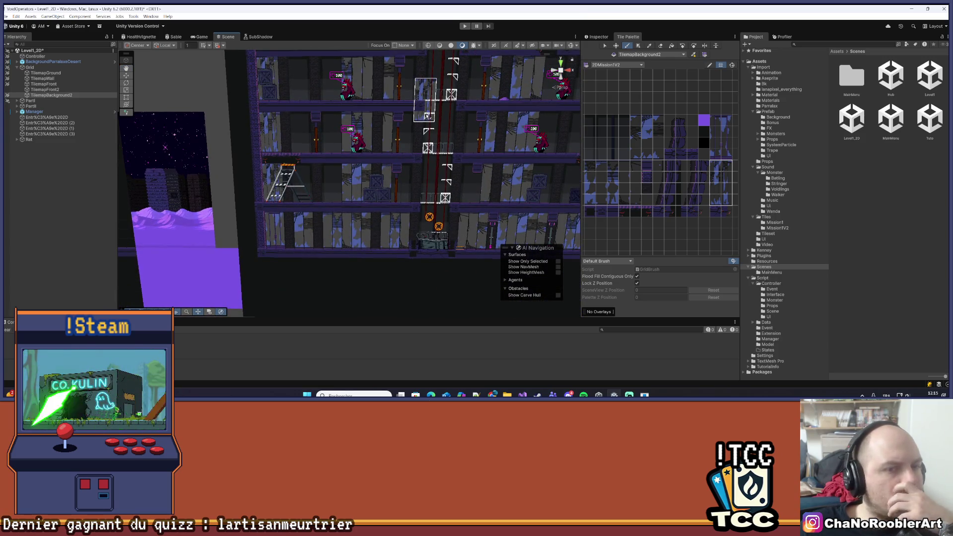
pyautogui.moveTo(441, 184)
pyautogui.mouseDown()
pyautogui.moveTo(241, 193)
pyautogui.moveTo(272, 218)
pyautogui.moveTo(221, 215)
pyautogui.moveTo(476, 218)
pyautogui.mouseUp()
pyautogui.scroll(3, 381, 125)
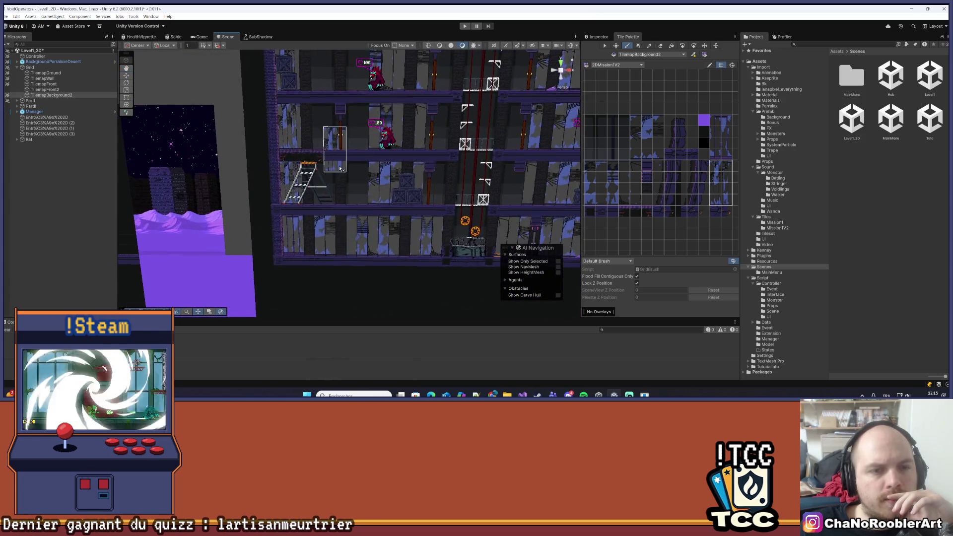
pyautogui.scroll(-2, 397, 189)
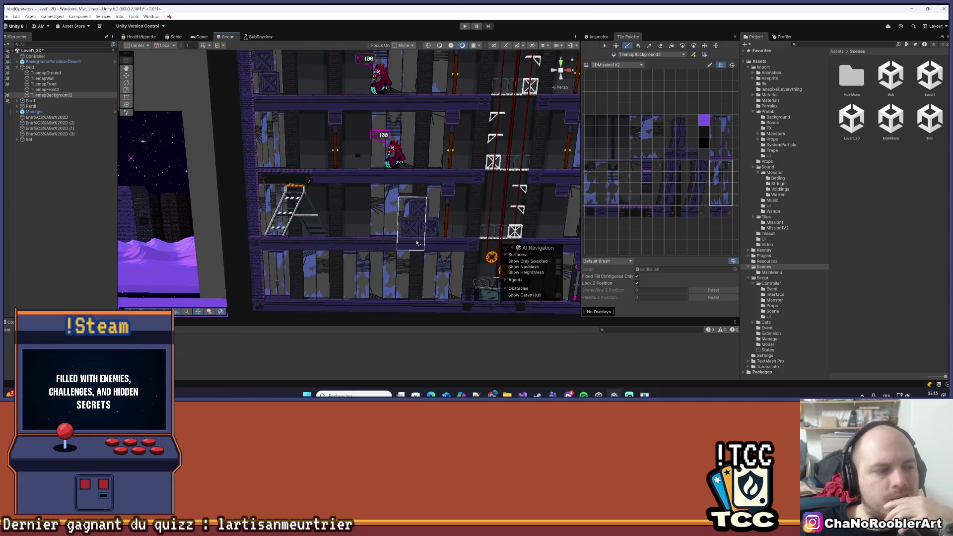
pyautogui.scroll(2, 417, 243)
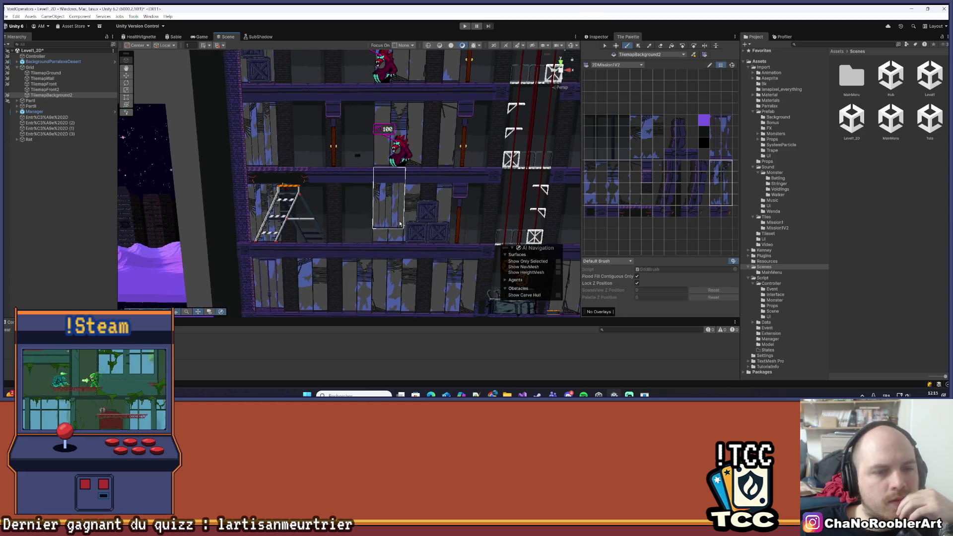
pyautogui.scroll(1, 432, 176)
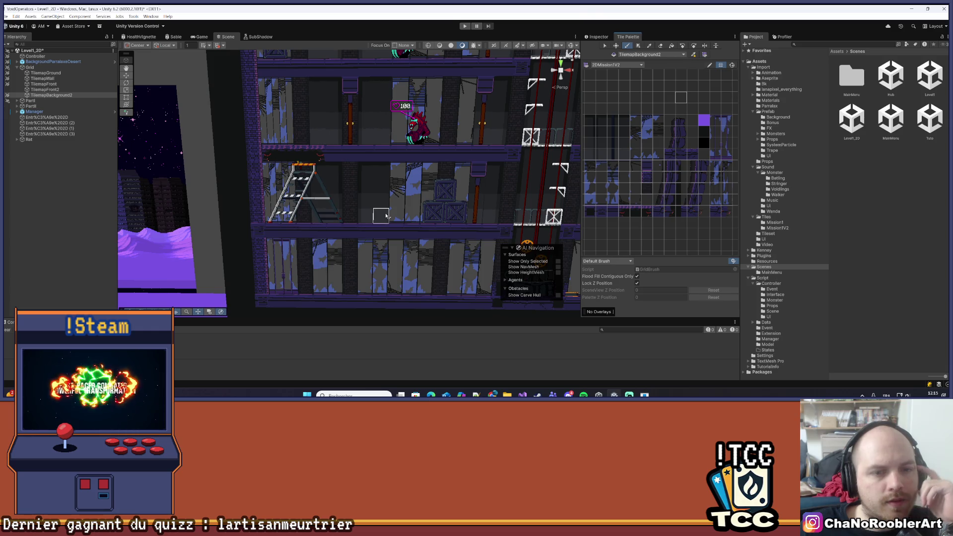
pyautogui.press('Right')
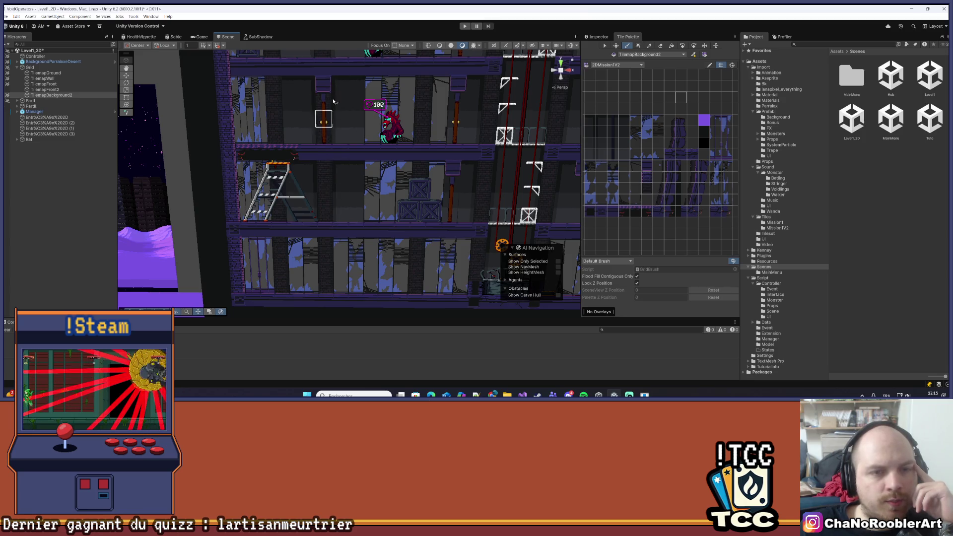
pyautogui.press('Up')
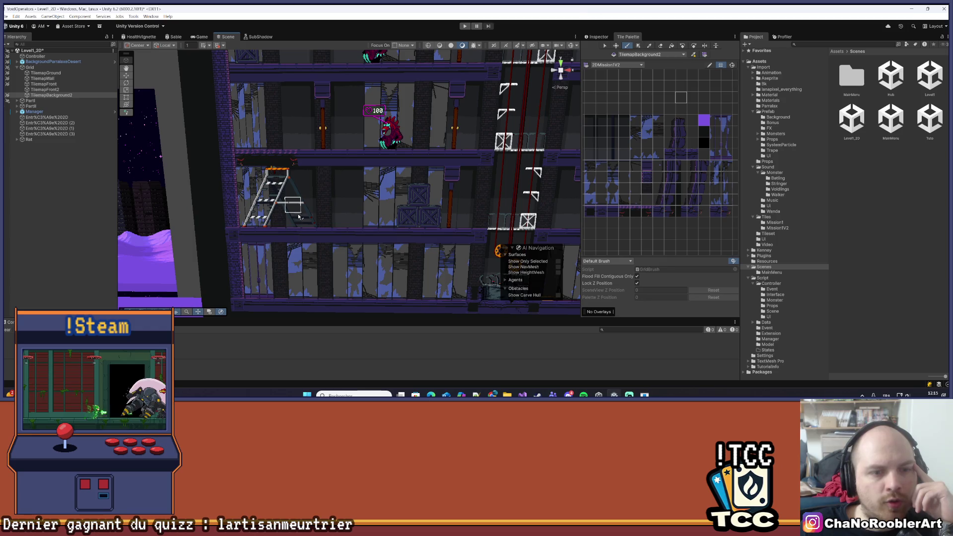
pyautogui.press('Left')
pyautogui.press('Up')
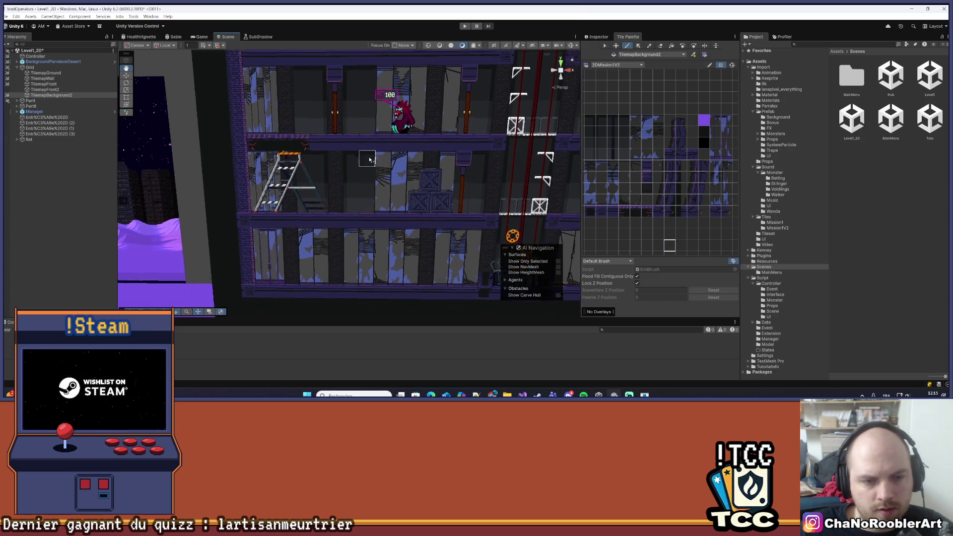
pyautogui.scroll(-4, 346, 217)
pyautogui.scroll(-8, 373, 221)
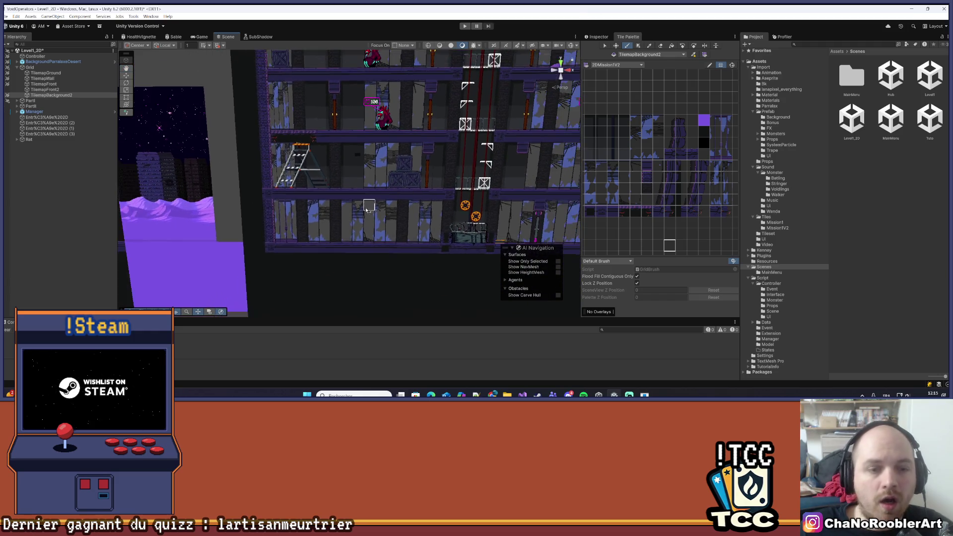
pyautogui.scroll(-5, 390, 148)
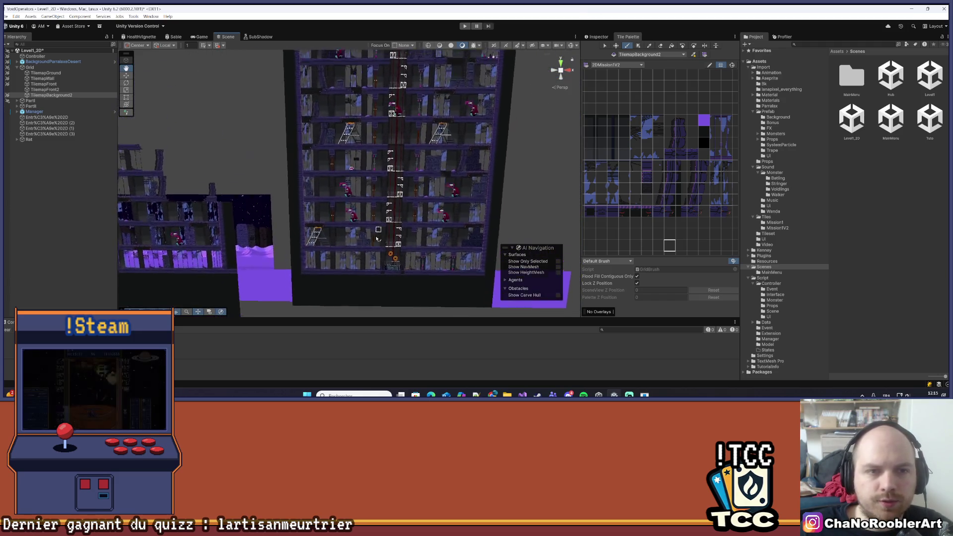
pyautogui.moveTo(363, 272); pyautogui.dragTo(368, 202)
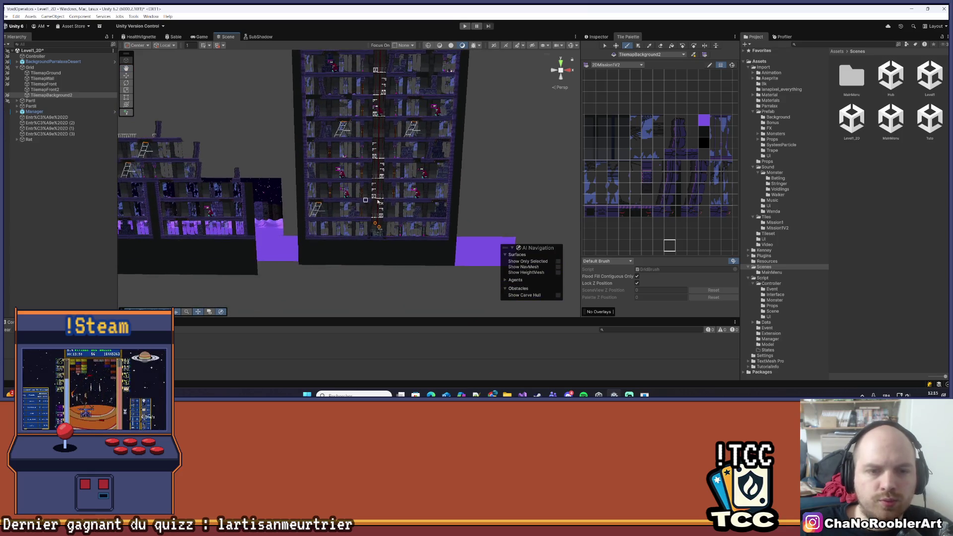
pyautogui.scroll(10, 370, 204)
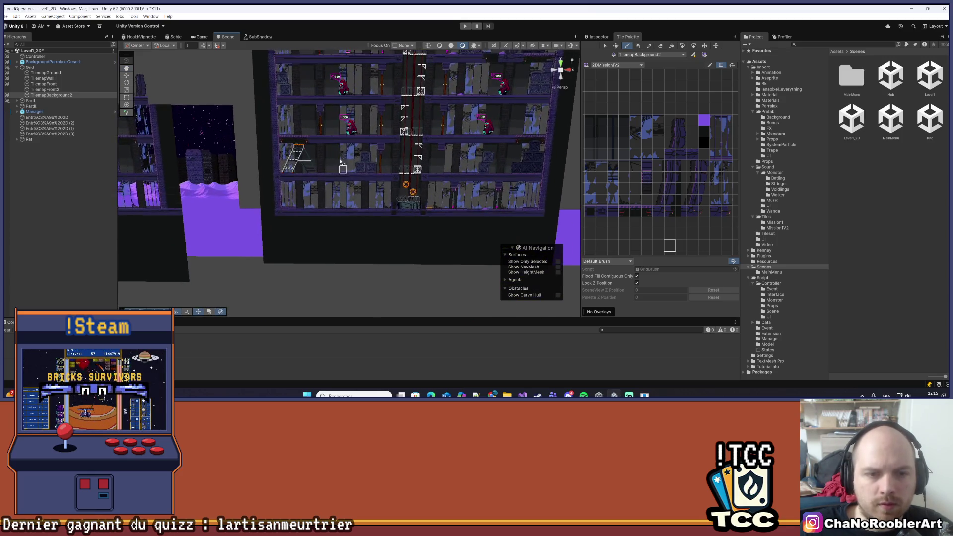
pyautogui.scroll(5, 332, 127)
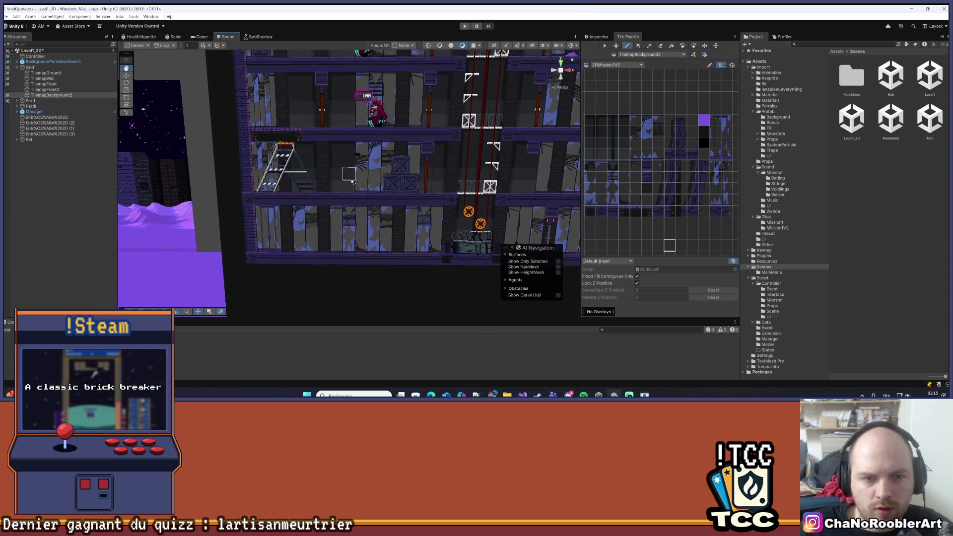
pyautogui.scroll(2, 325, 184)
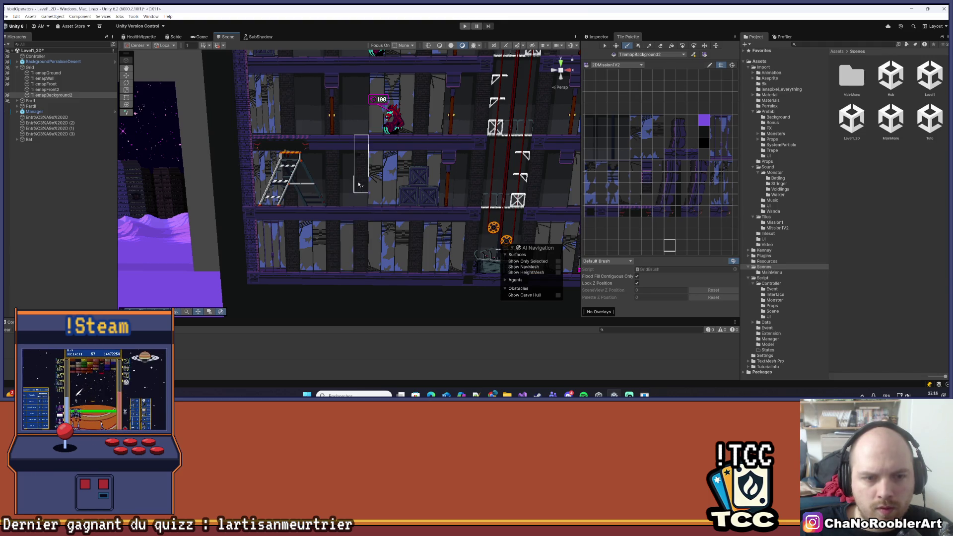
pyautogui.moveTo(358, 184); pyautogui.dragTo(355, 268)
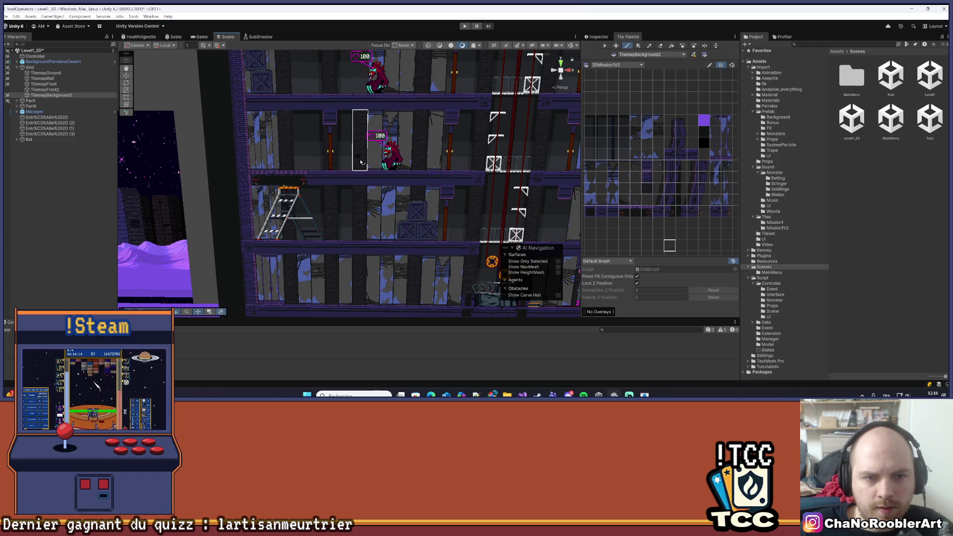
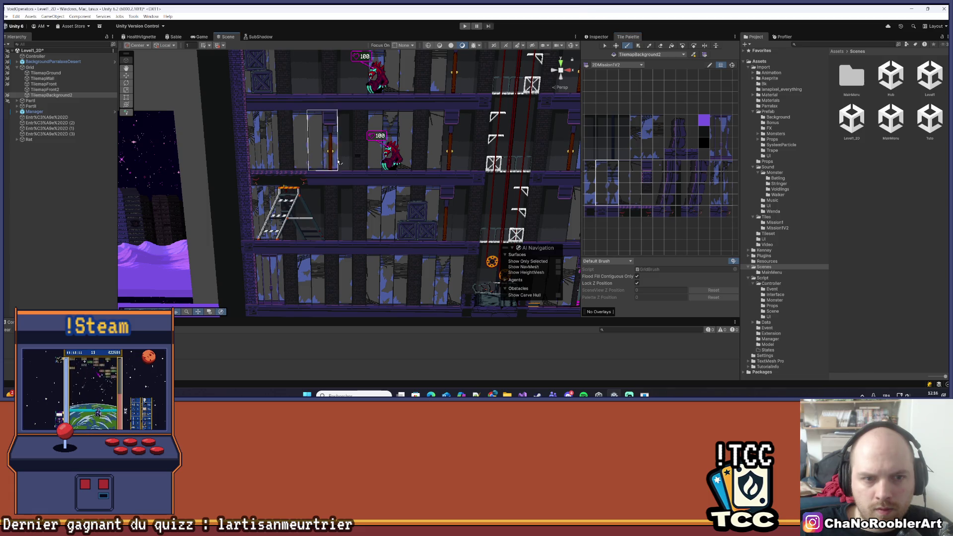
# - Sample a tile from the level with the Picker and return to the brush
pyautogui.press('Left')
pyautogui.press('i')
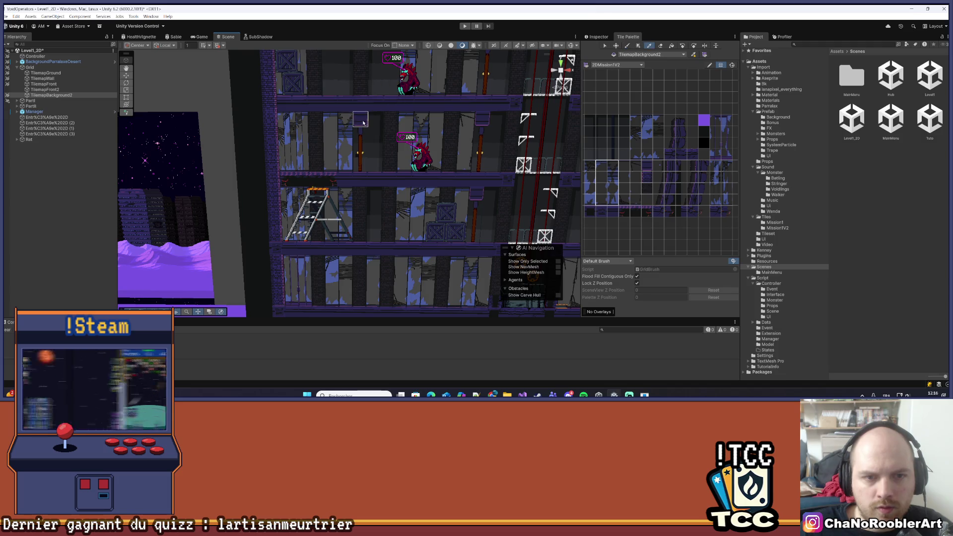
pyautogui.click(378, 167)
pyautogui.press('Right')
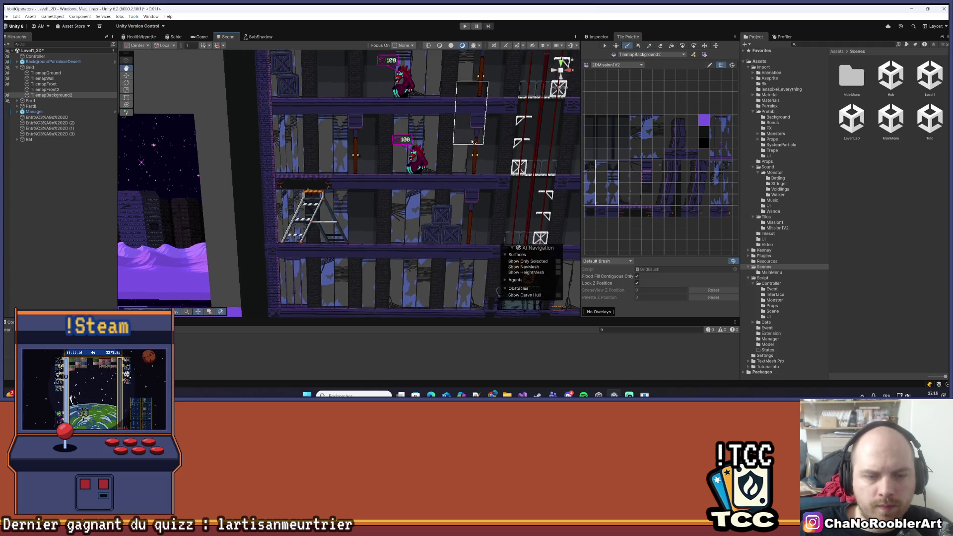
# - Clear the old selection and pick a tall strip of wall tiles from the TilemapBackground2 palette
pyautogui.press('Down')
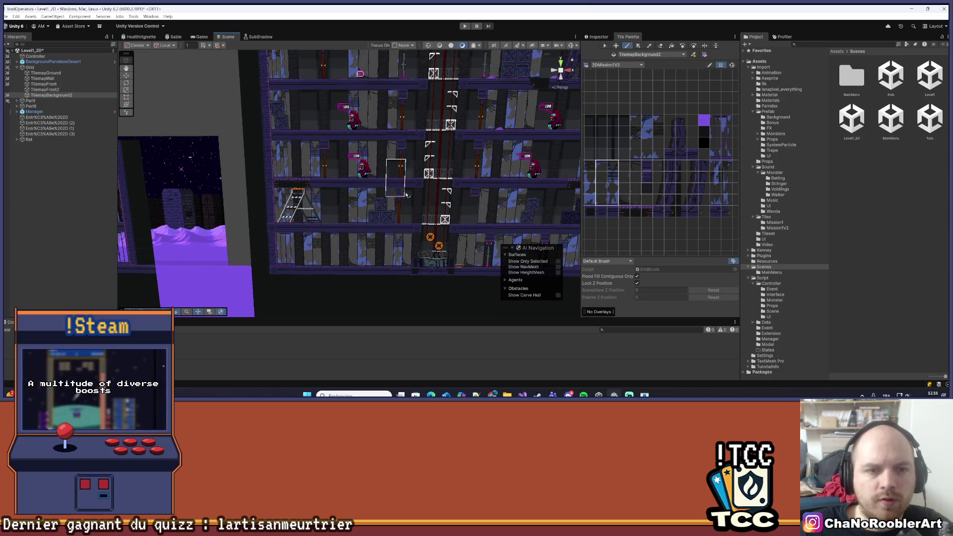
pyautogui.press('Up')
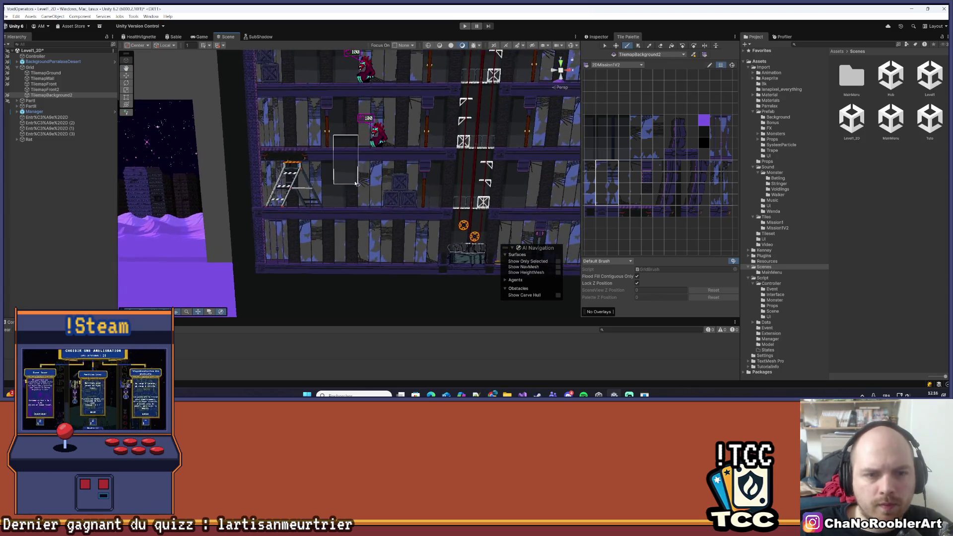
pyautogui.press('Down')
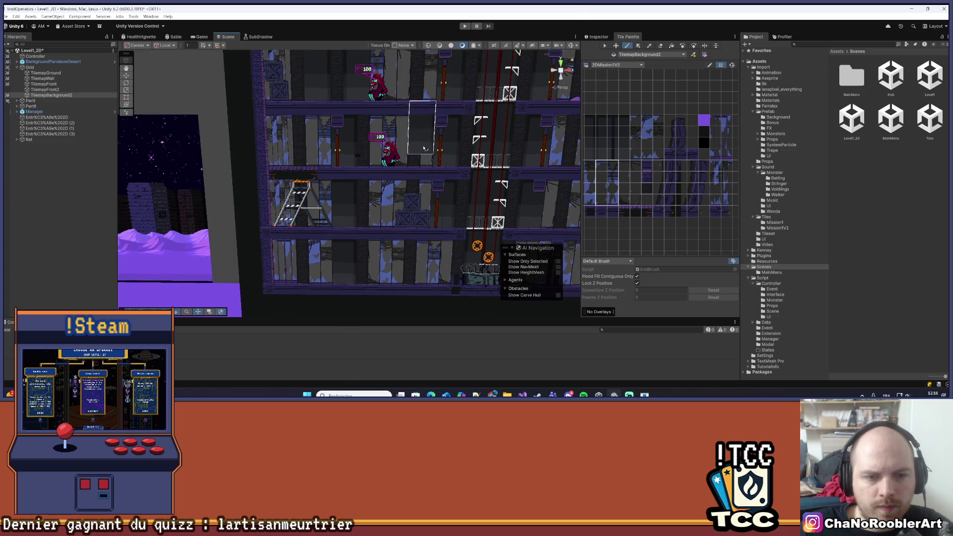
pyautogui.press('Down')
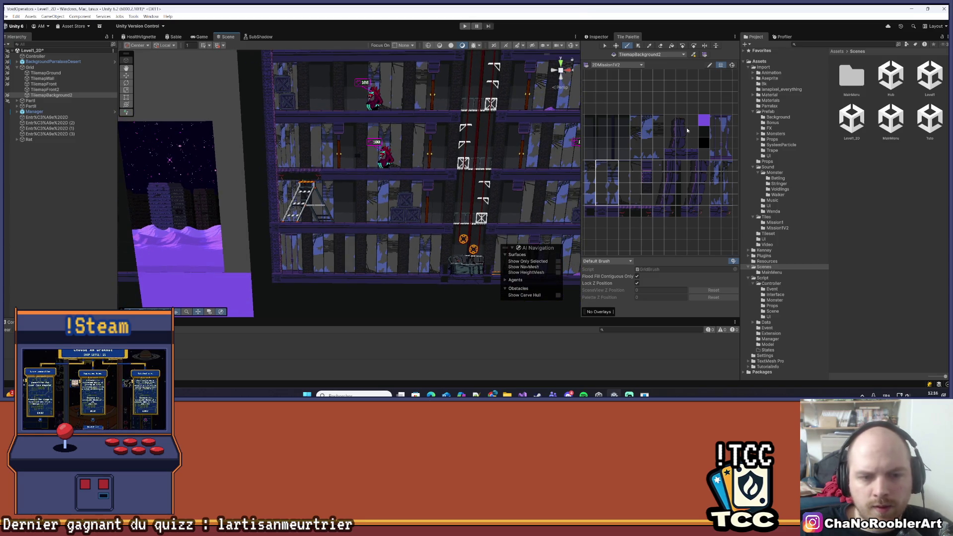
pyautogui.click(654, 129)
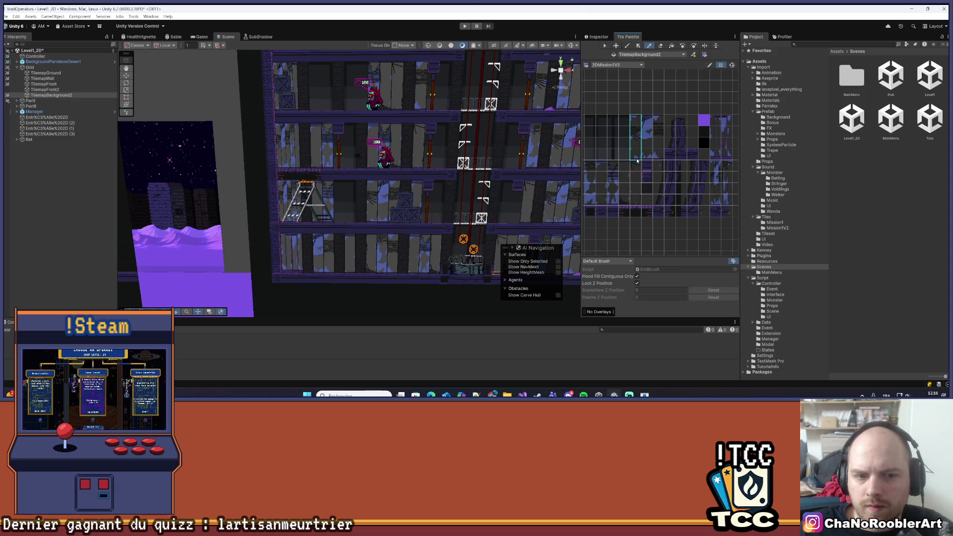
pyautogui.moveTo(638, 161); pyautogui.dragTo(637, 160)
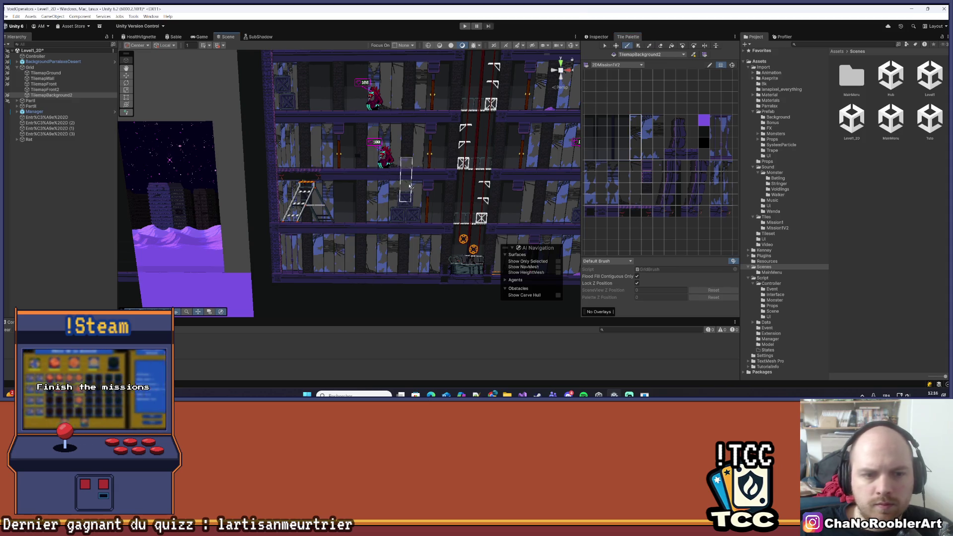
pyautogui.scroll(-2, 377, 249)
pyautogui.scroll(-2, 393, 263)
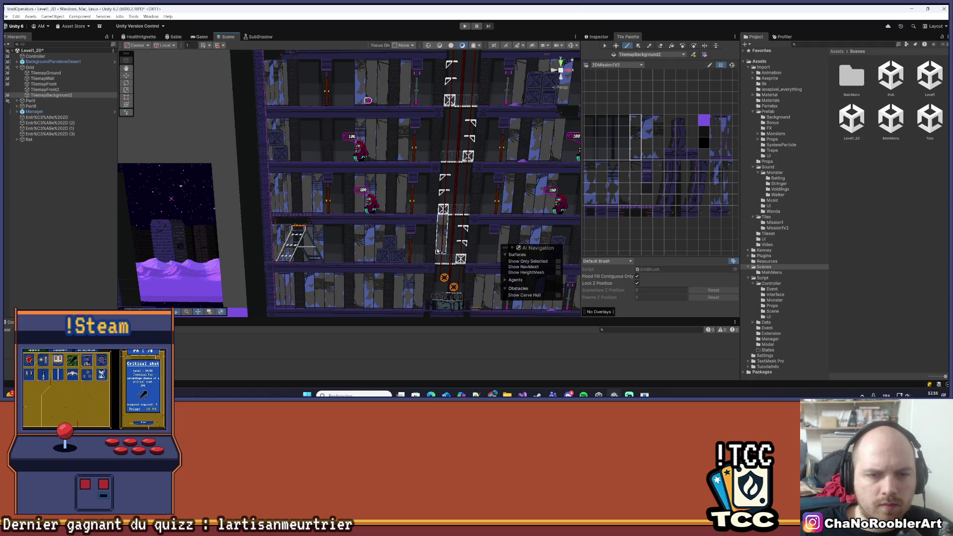
pyautogui.scroll(-4, 438, 250)
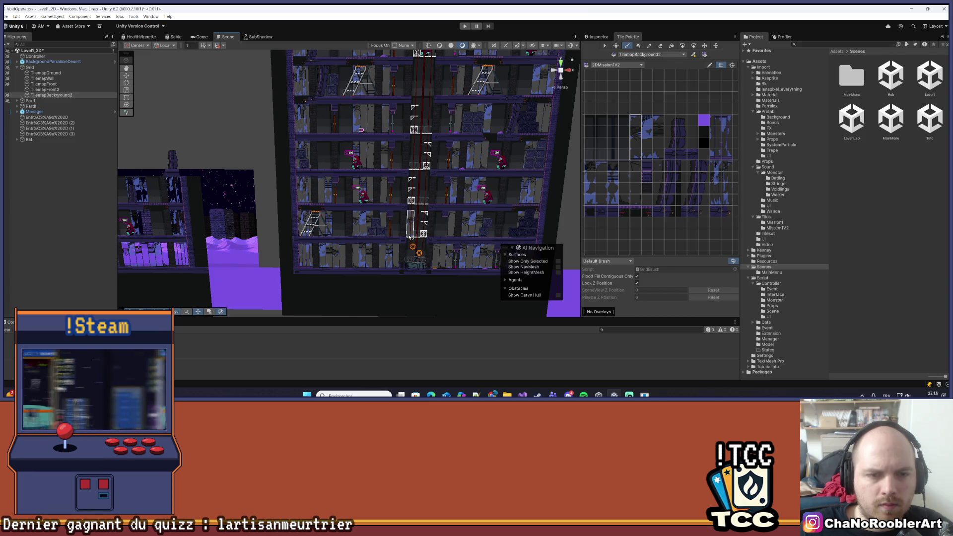
pyautogui.scroll(5, 377, 230)
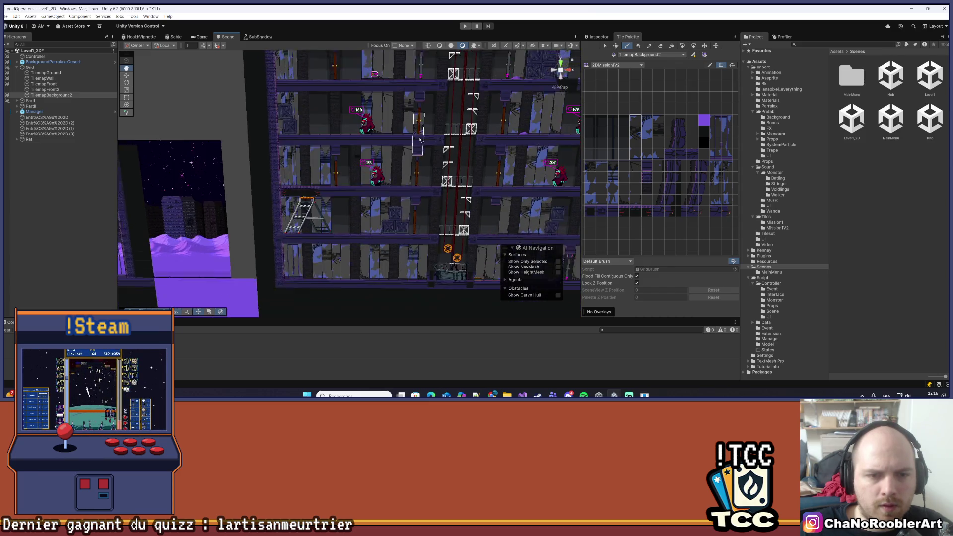
# - Sample more tiles from the level with the Picker and move toward the upper floors
pyautogui.press('i')
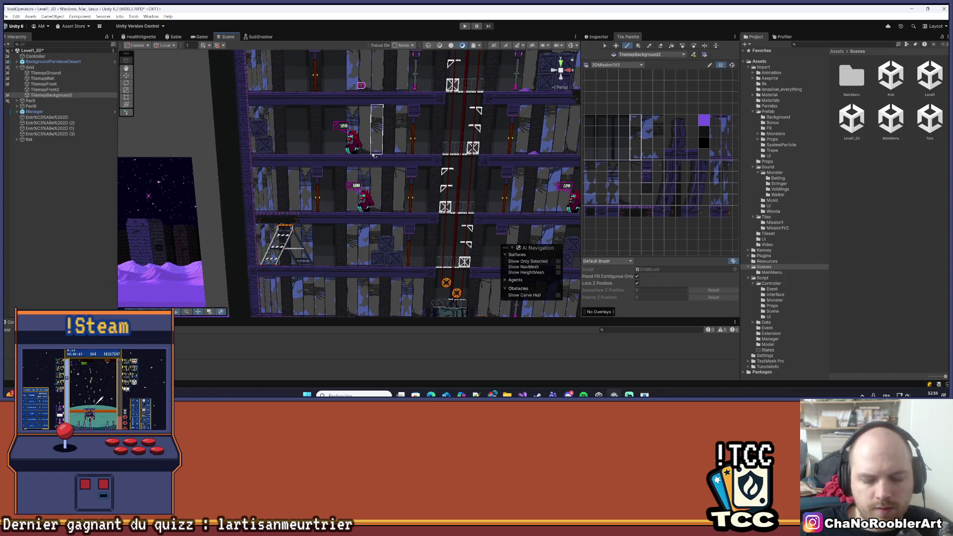
pyautogui.click(343, 153)
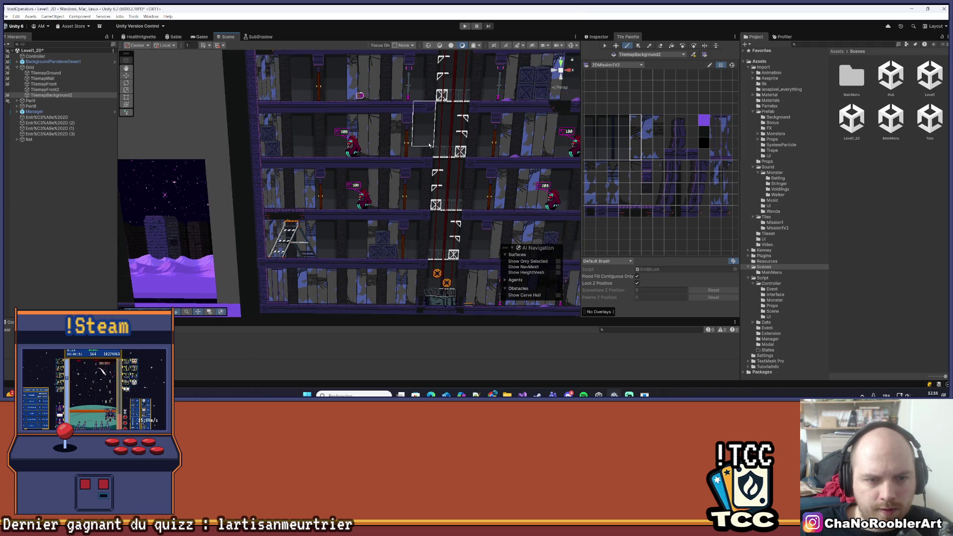
pyautogui.scroll(-3, 370, 210)
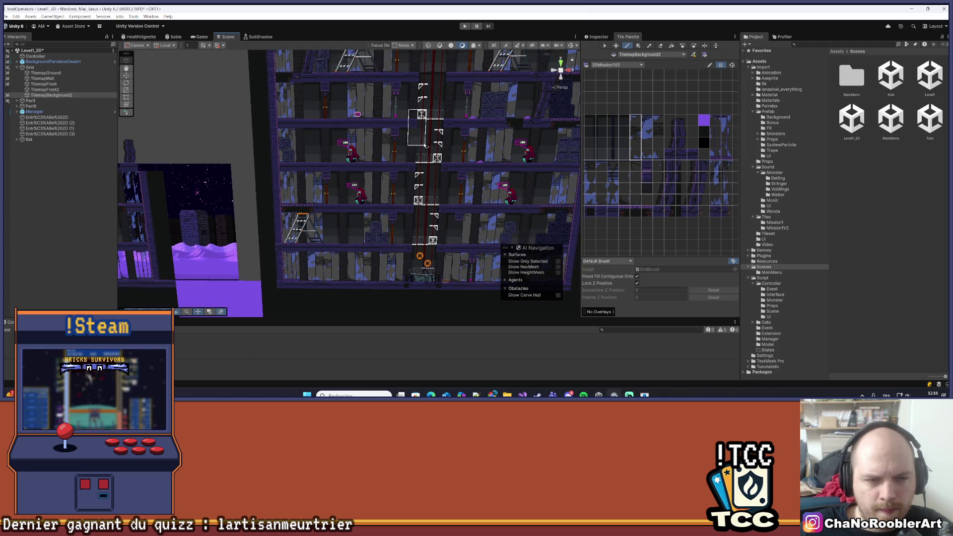
pyautogui.moveTo(336, 158); pyautogui.dragTo(481, 165)
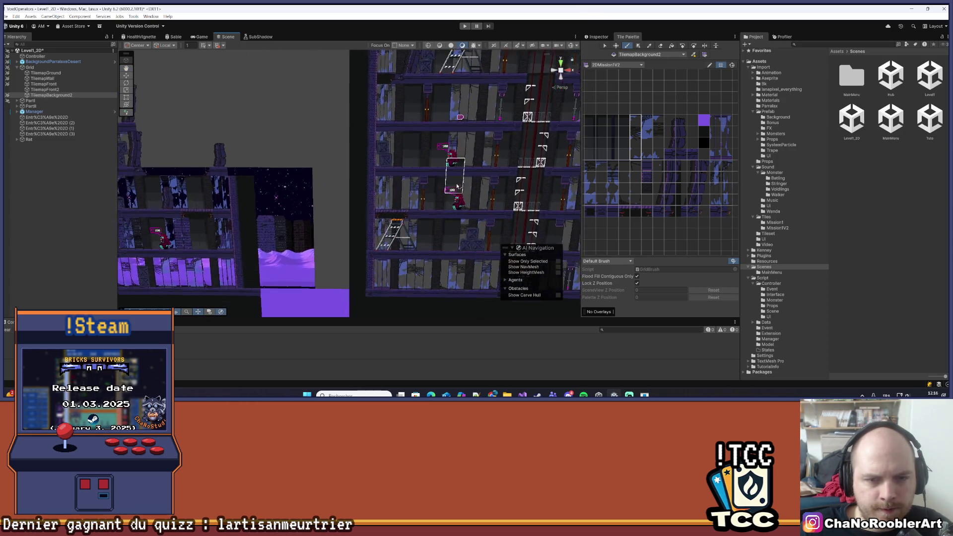
pyautogui.scroll(2, 355, 187)
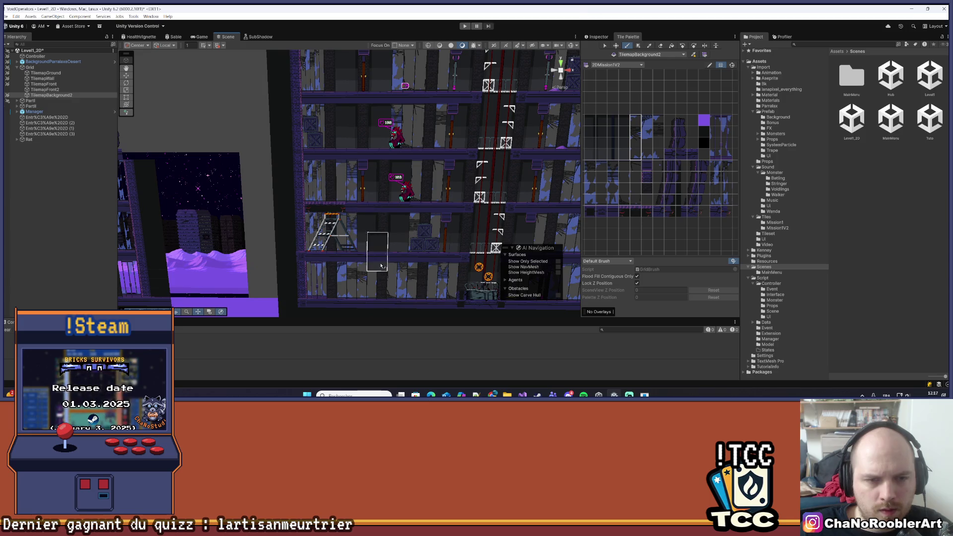
pyautogui.scroll(2, 353, 201)
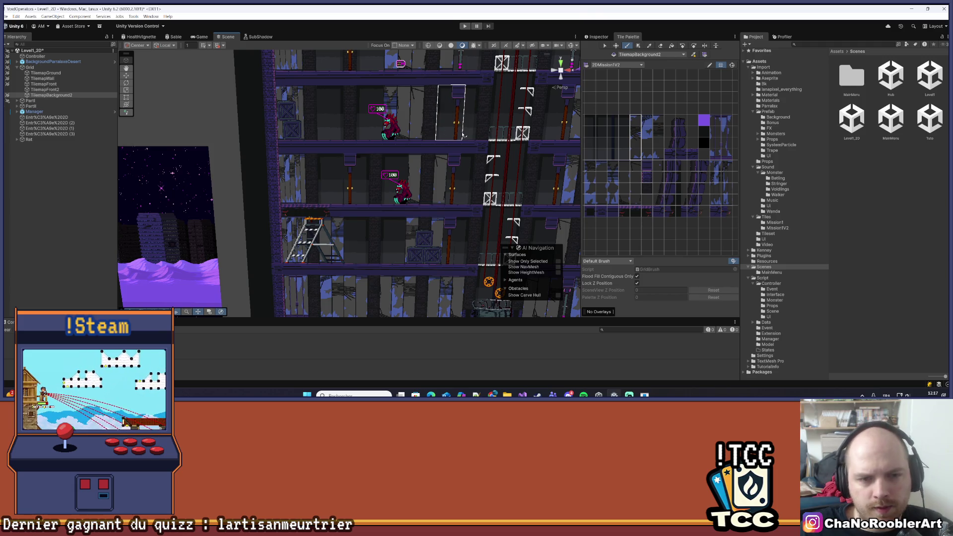
pyautogui.scroll(-4, 298, 173)
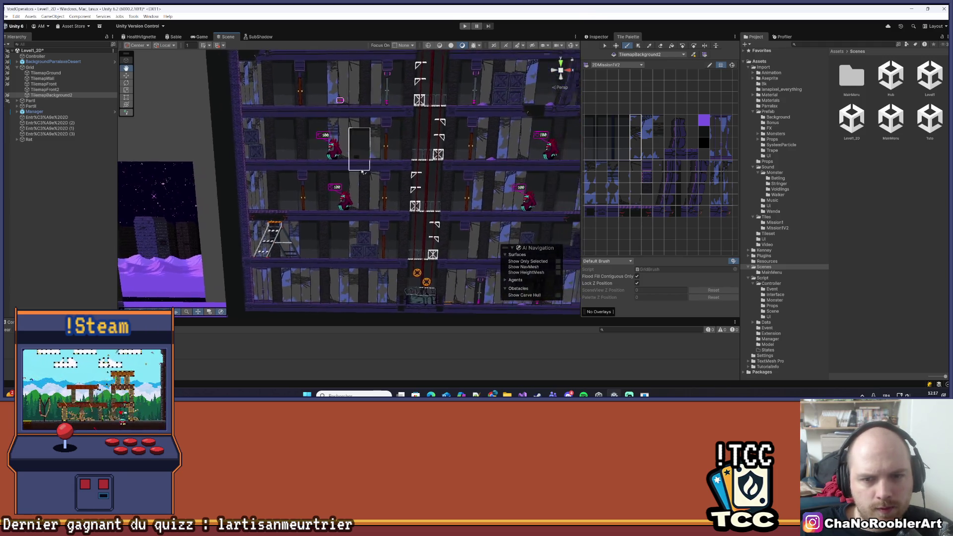
pyautogui.scroll(-2, 298, 174)
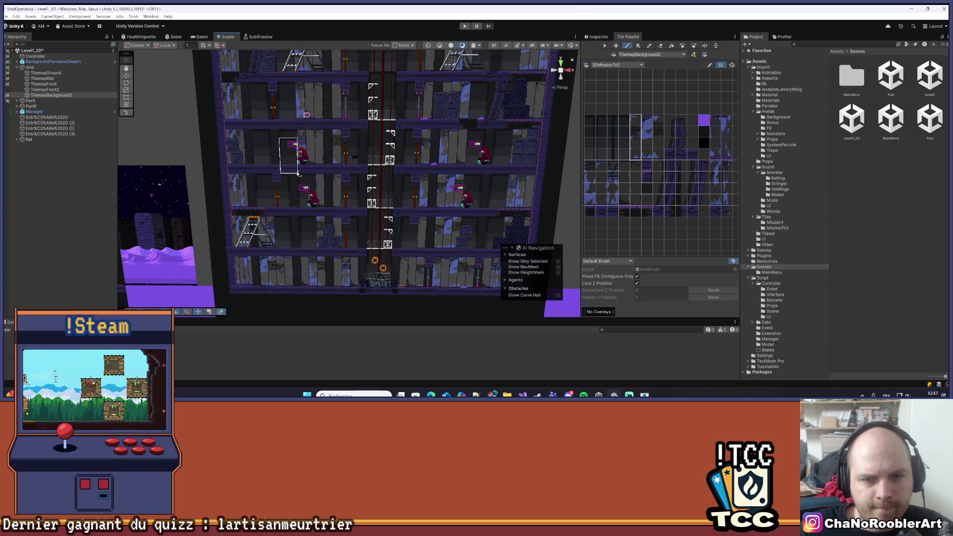
pyautogui.moveTo(299, 173); pyautogui.dragTo(387, 148)
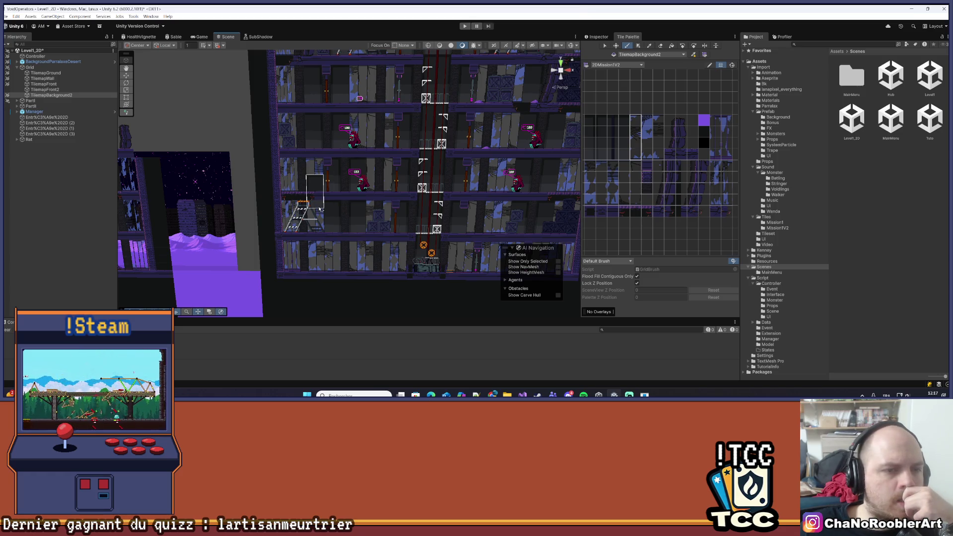
pyautogui.moveTo(322, 174)
pyautogui.mouseDown()
pyautogui.moveTo(352, 291)
pyautogui.moveTo(368, 271)
pyautogui.moveTo(371, 131)
pyautogui.mouseUp()
# - Survey the building's railed top floor, purple ground and middle floors in the Scene view
pyautogui.scroll(3, 415, 161)
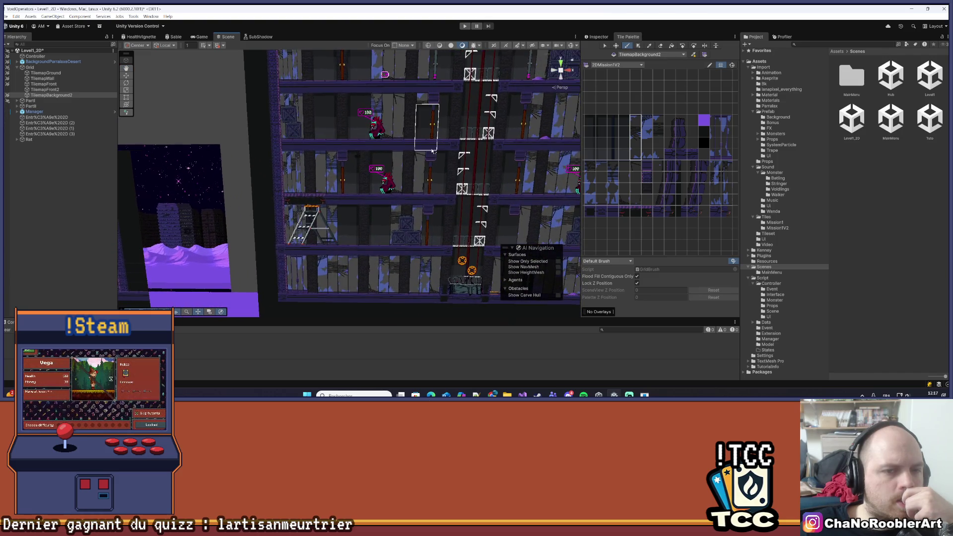
pyautogui.scroll(-2, 417, 164)
pyautogui.scroll(-2, 449, 189)
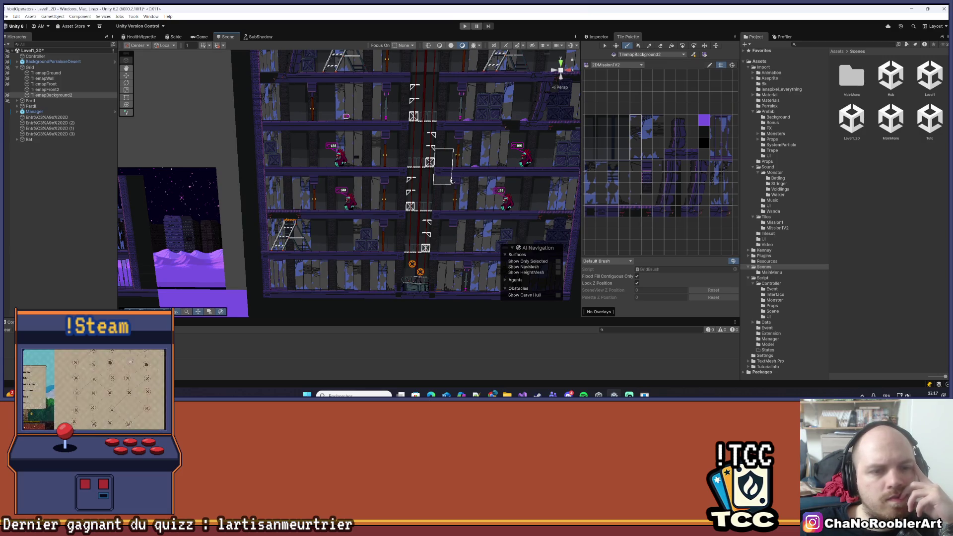
pyautogui.scroll(-2, 451, 181)
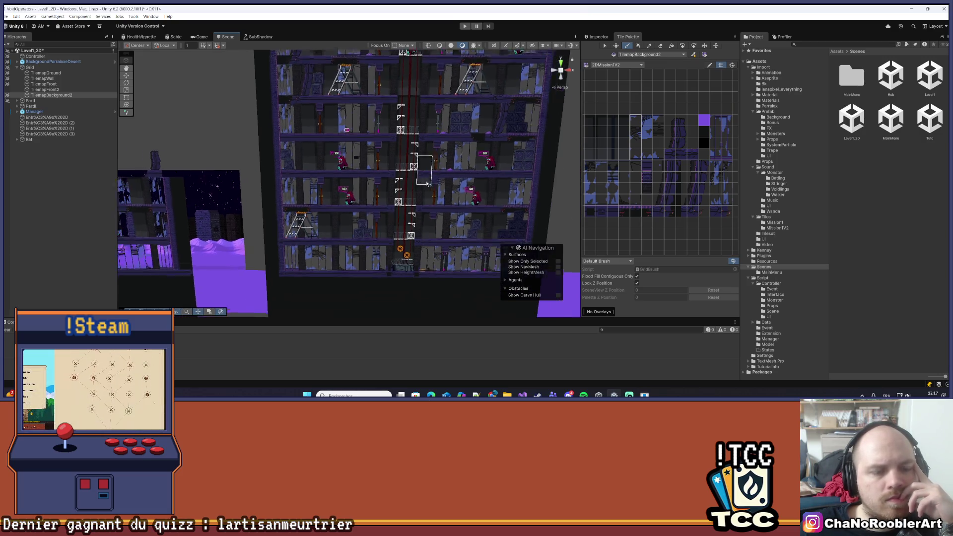
pyautogui.moveTo(428, 194); pyautogui.dragTo(420, 247)
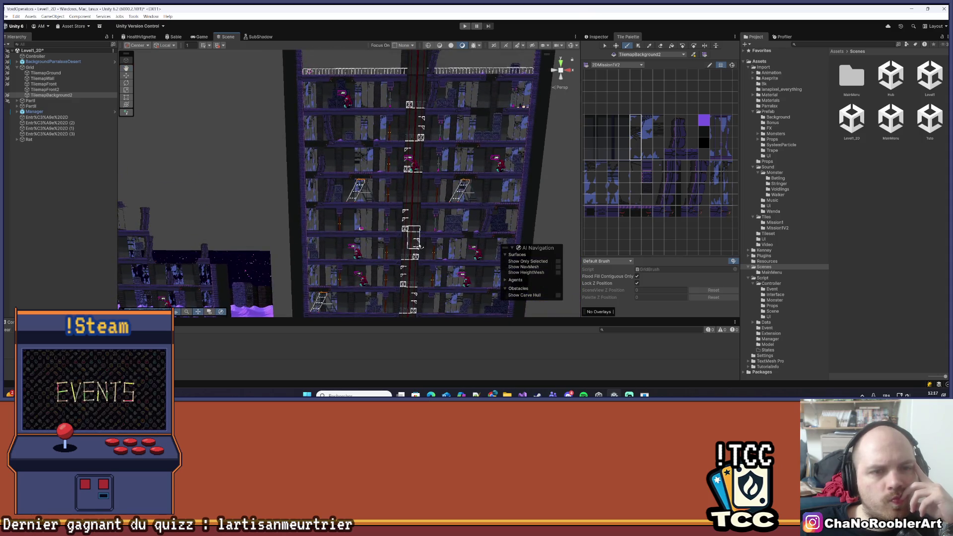
pyautogui.moveTo(417, 201)
pyautogui.mouseDown()
pyautogui.moveTo(416, 220)
pyautogui.moveTo(421, 114)
pyautogui.mouseUp()
pyautogui.scroll(4, 422, 114)
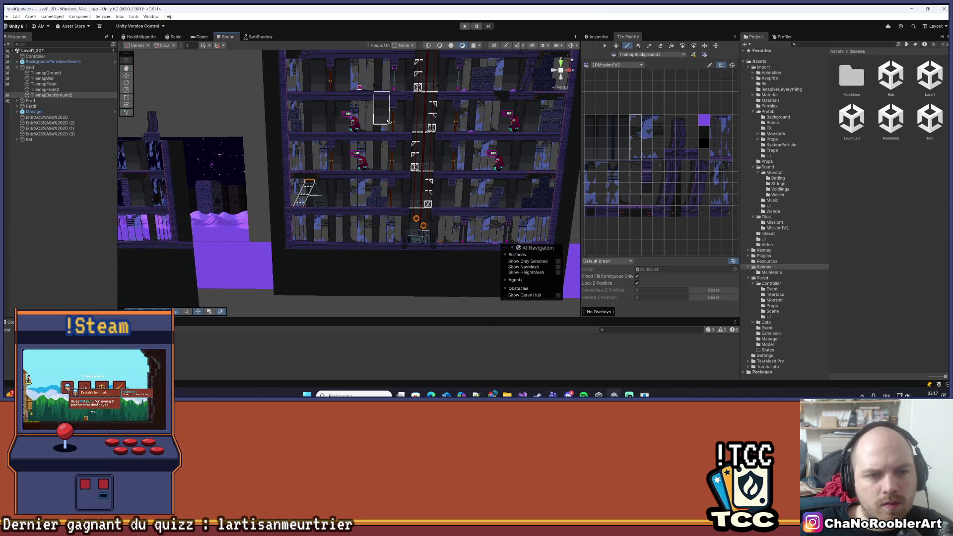
pyautogui.scroll(2, 379, 124)
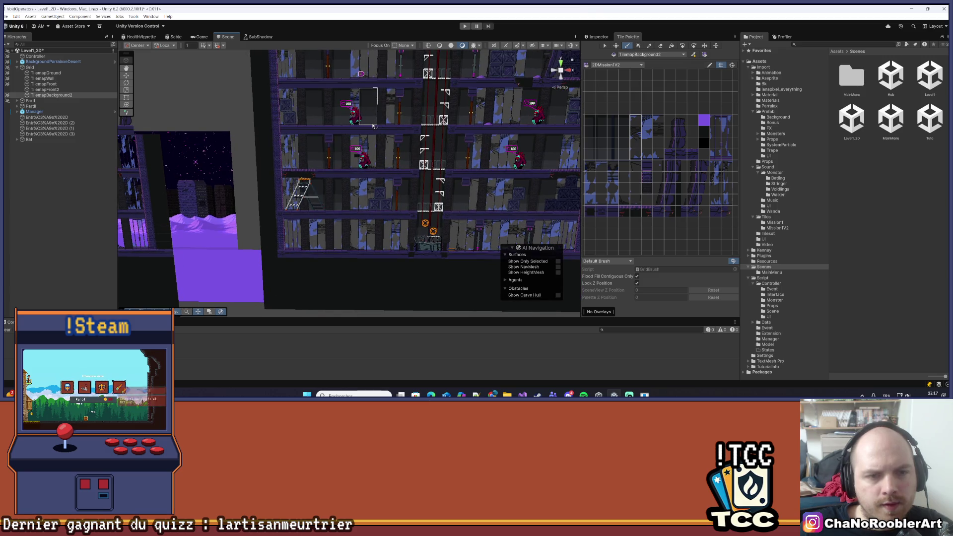
pyautogui.scroll(3, 375, 127)
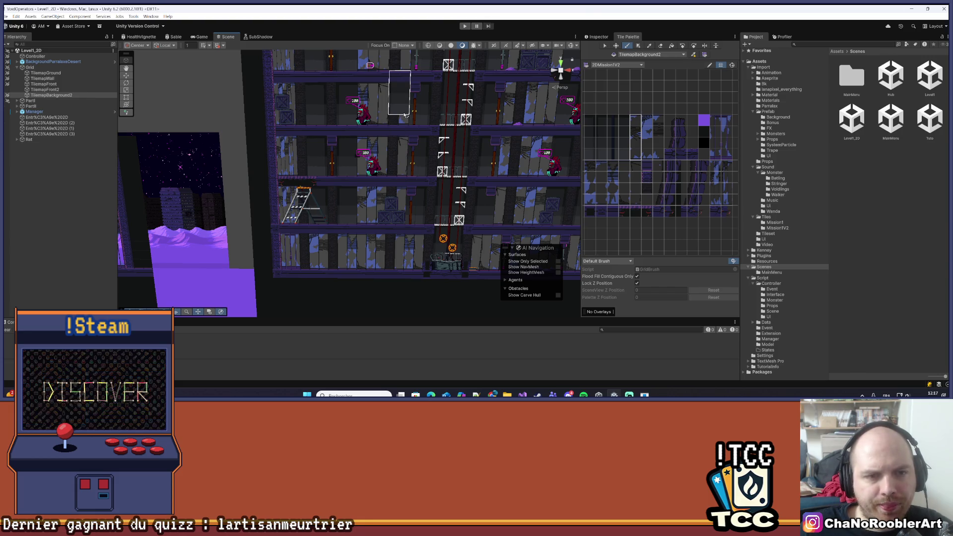
pyautogui.moveTo(405, 115); pyautogui.dragTo(342, 233)
pyautogui.scroll(-2, 408, 253)
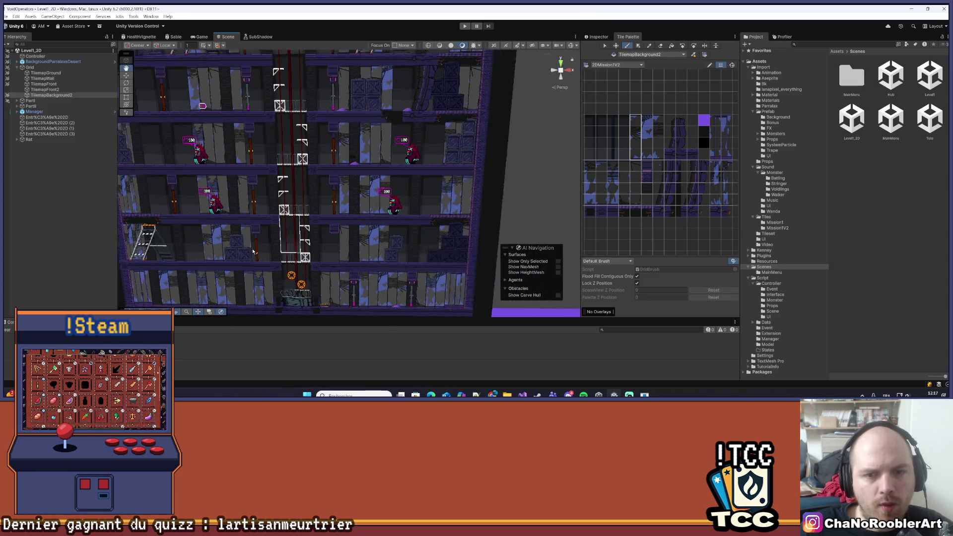
pyautogui.scroll(4, 395, 174)
pyautogui.moveTo(396, 174)
pyautogui.mouseDown()
pyautogui.moveTo(448, 108)
pyautogui.moveTo(453, 264)
pyautogui.mouseUp()
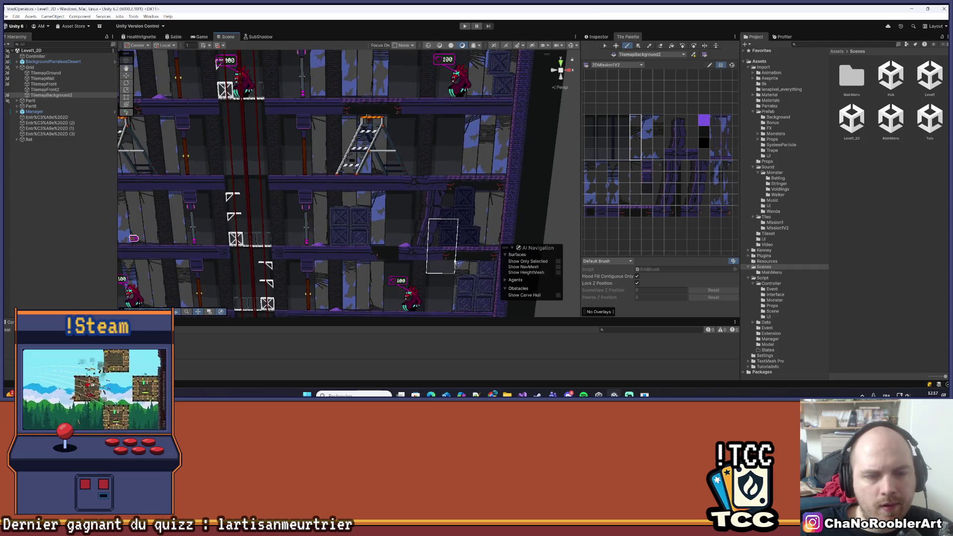
# - Move to the building's left side and pick a taller block of wall tiles with the Picker
pyautogui.scroll(-3, 406, 260)
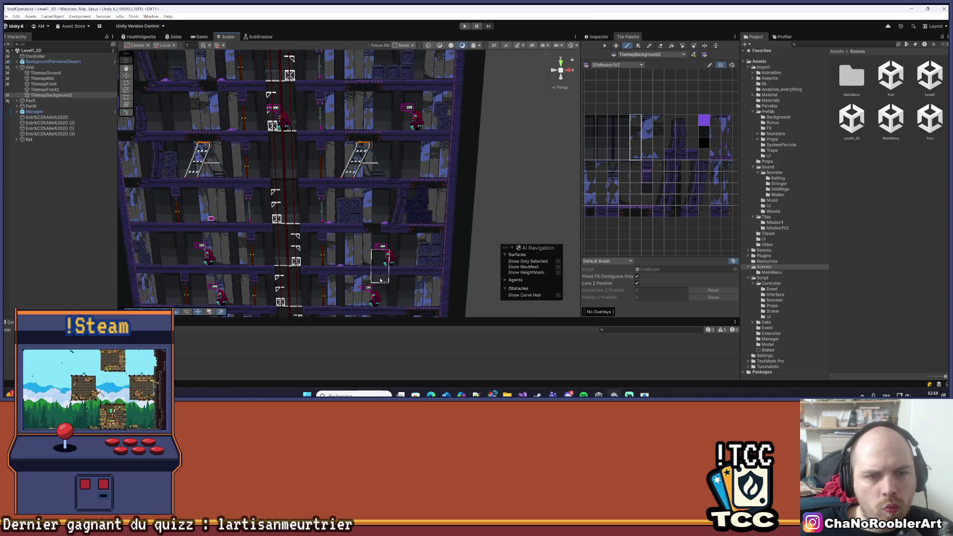
pyautogui.scroll(-2, 336, 291)
pyautogui.moveTo(336, 291); pyautogui.dragTo(436, 187)
pyautogui.scroll(2, 436, 186)
pyautogui.scroll(-2, 436, 187)
pyautogui.scroll(2, 397, 214)
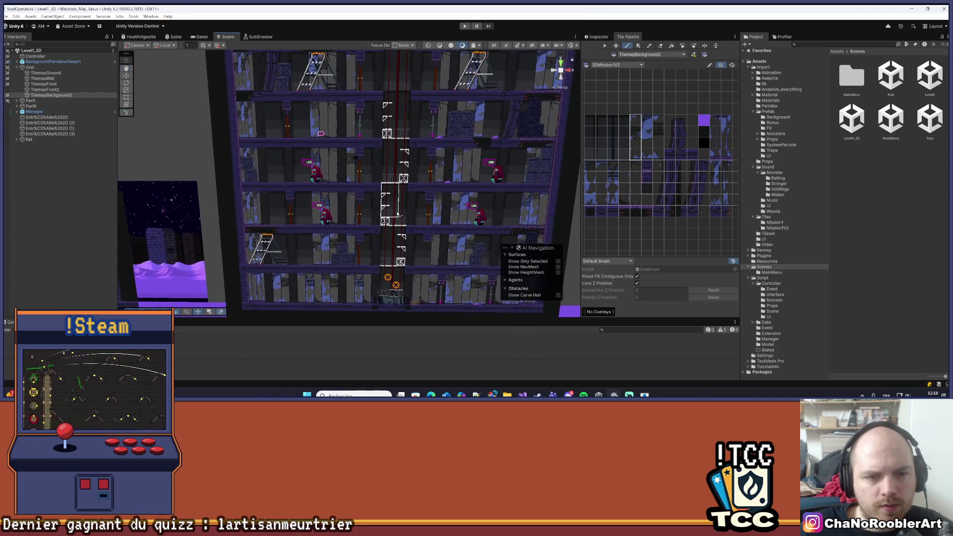
pyautogui.moveTo(380, 218); pyautogui.dragTo(430, 157)
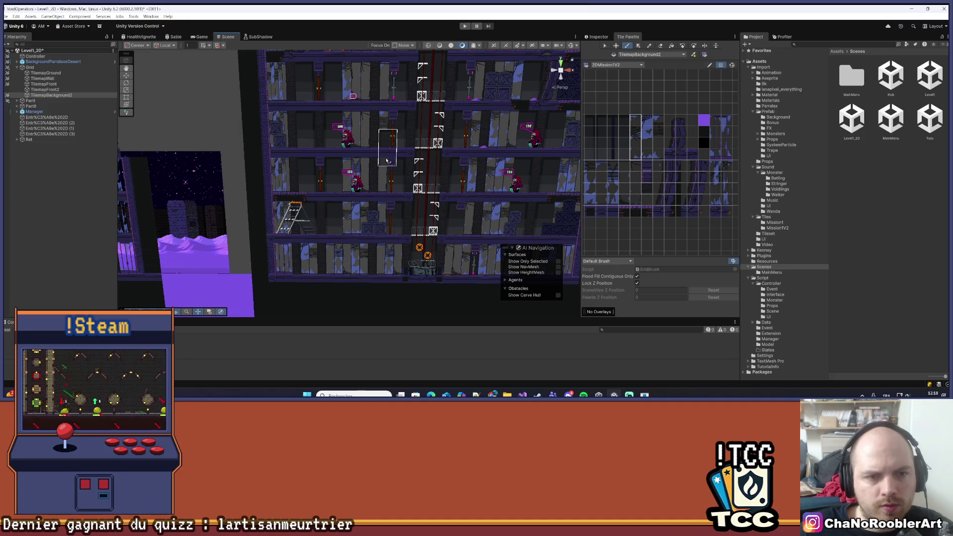
pyautogui.scroll(1, 342, 217)
pyautogui.moveTo(318, 209); pyautogui.dragTo(498, 118)
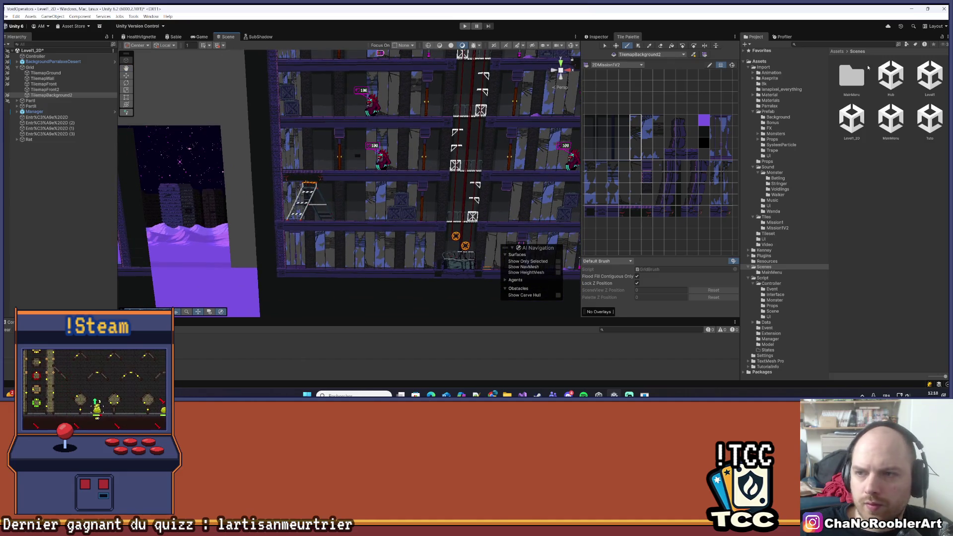
pyautogui.scroll(3, 350, 201)
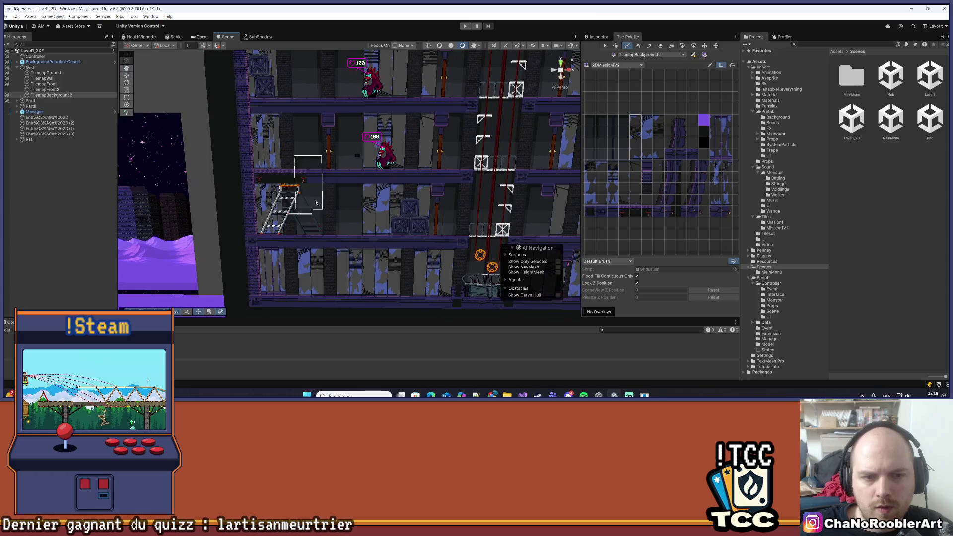
pyautogui.scroll(2, 358, 214)
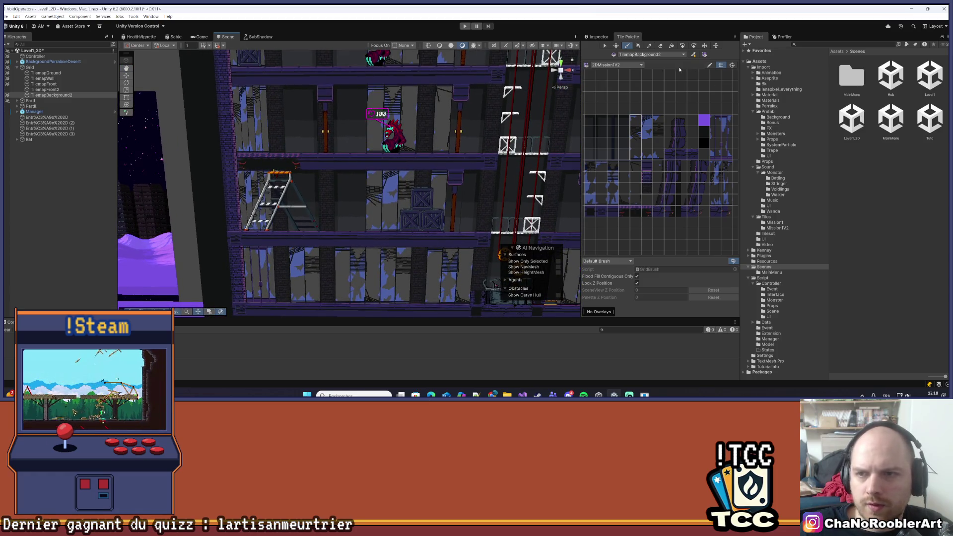
pyautogui.press('i')
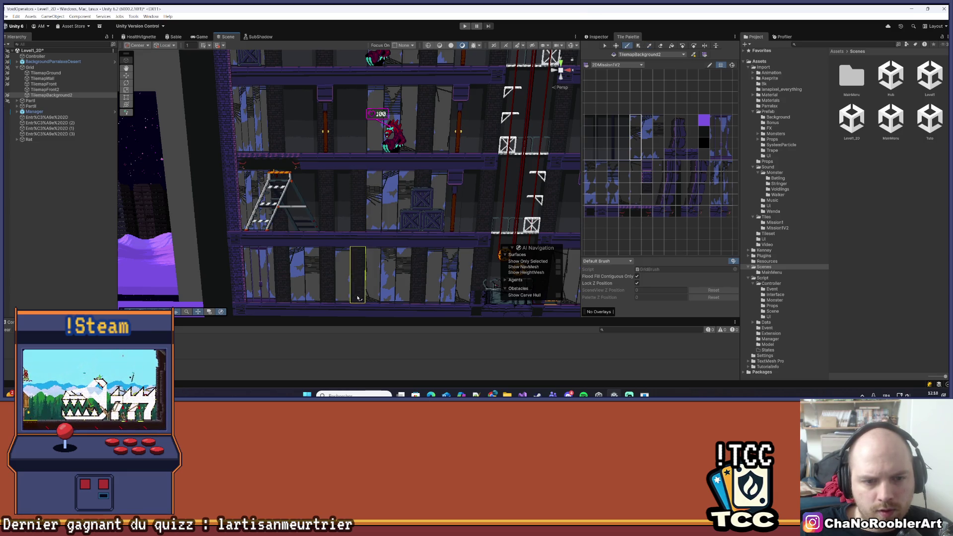
pyautogui.press('Up')
pyautogui.press('Up')
pyautogui.press('Up')
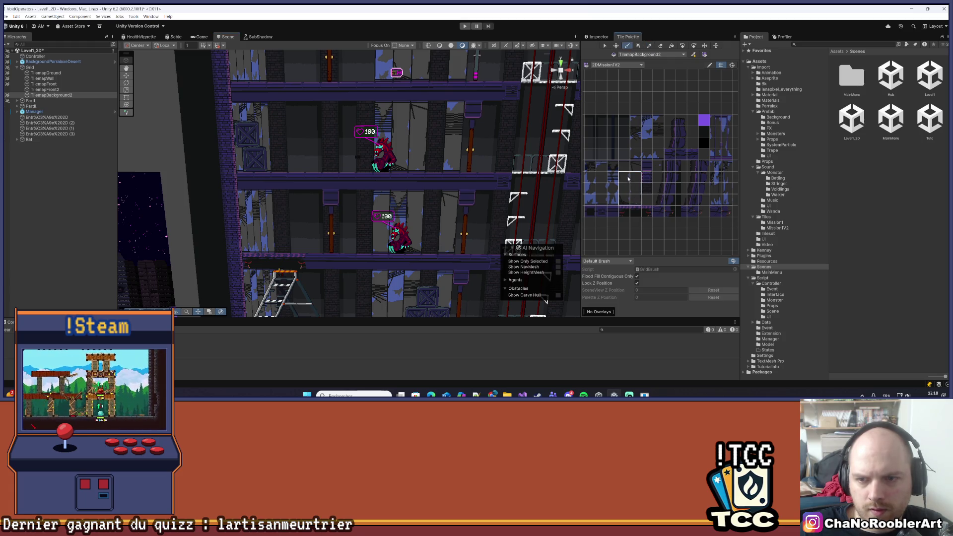
pyautogui.moveTo(634, 198); pyautogui.dragTo(635, 204)
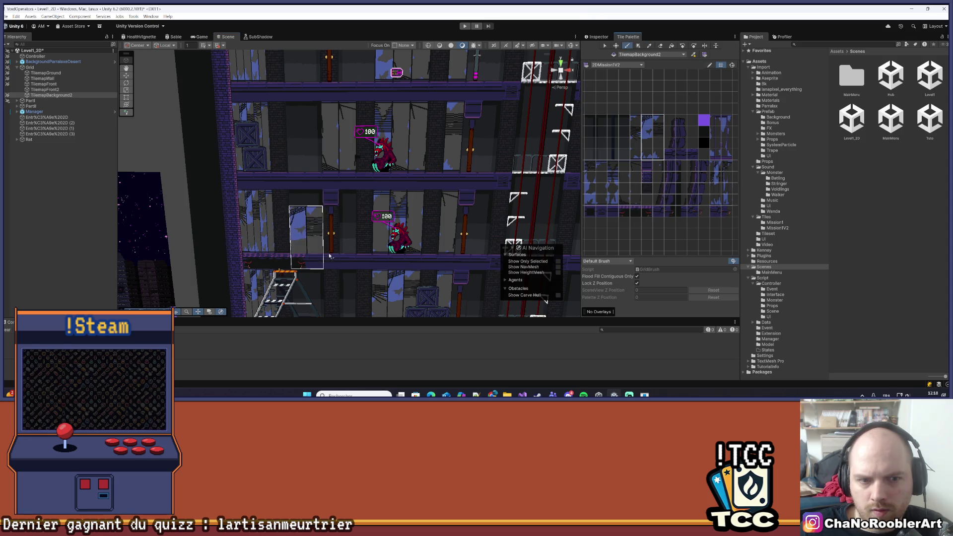
# - Pick a block of background wall tiles from the palette and adjust the level view
pyautogui.press('Down')
pyautogui.press('Down')
pyautogui.press('Down')
pyautogui.press('Down')
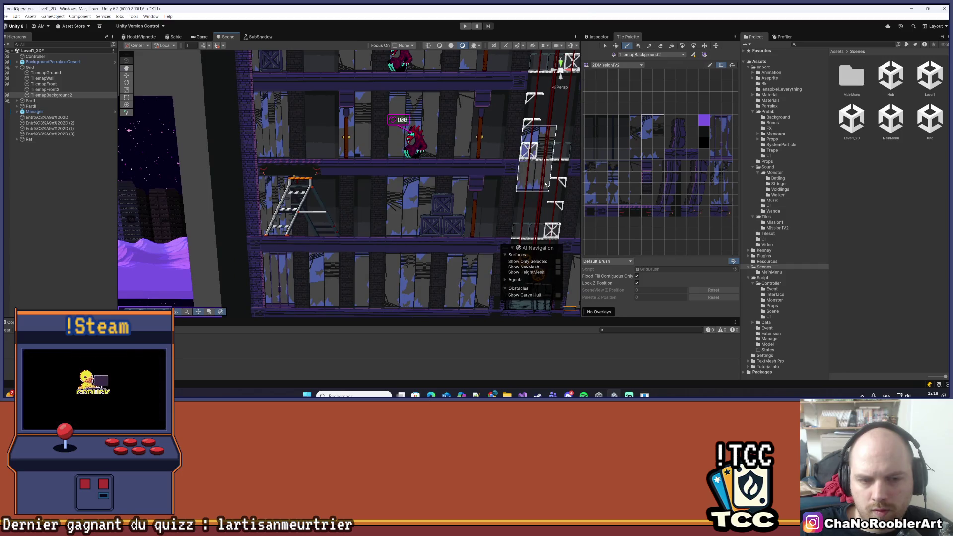
pyautogui.moveTo(646, 159); pyautogui.dragTo(646, 160)
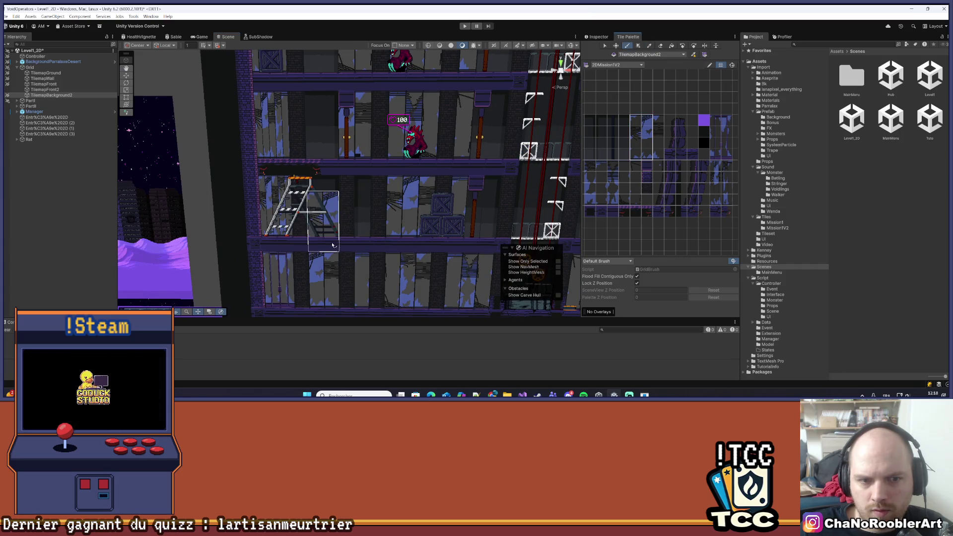
pyautogui.press('Down')
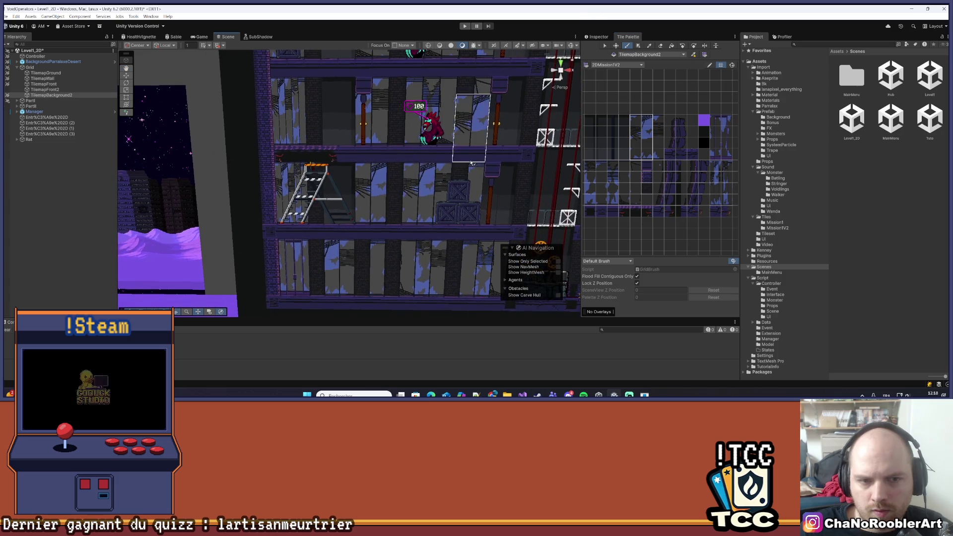
pyautogui.hscroll(-3, 660, 127)
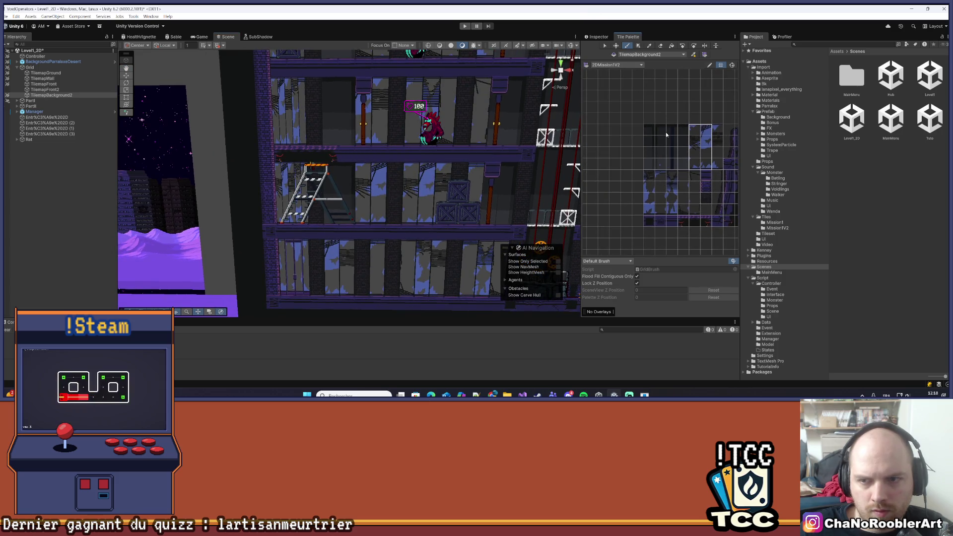
pyautogui.scroll(-3, 408, 167)
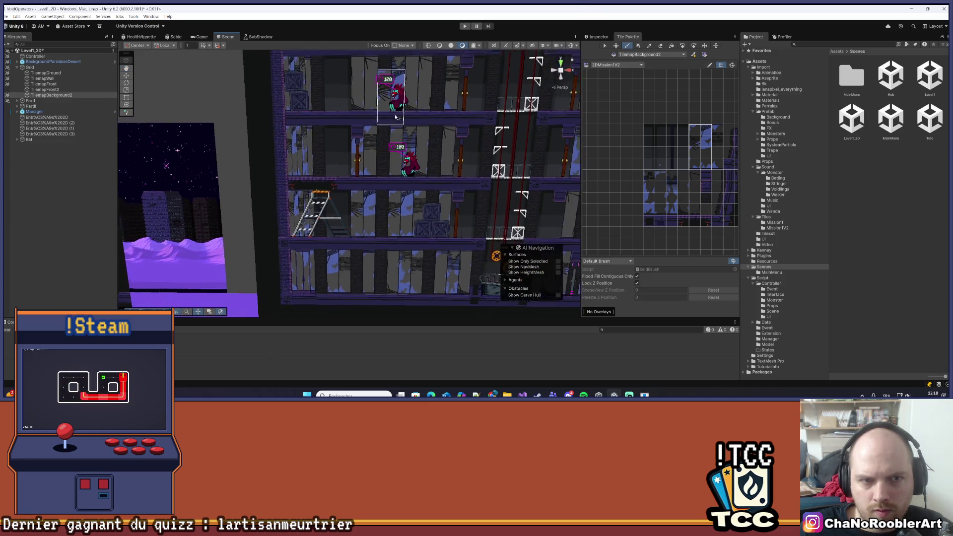
pyautogui.scroll(-5, 377, 232)
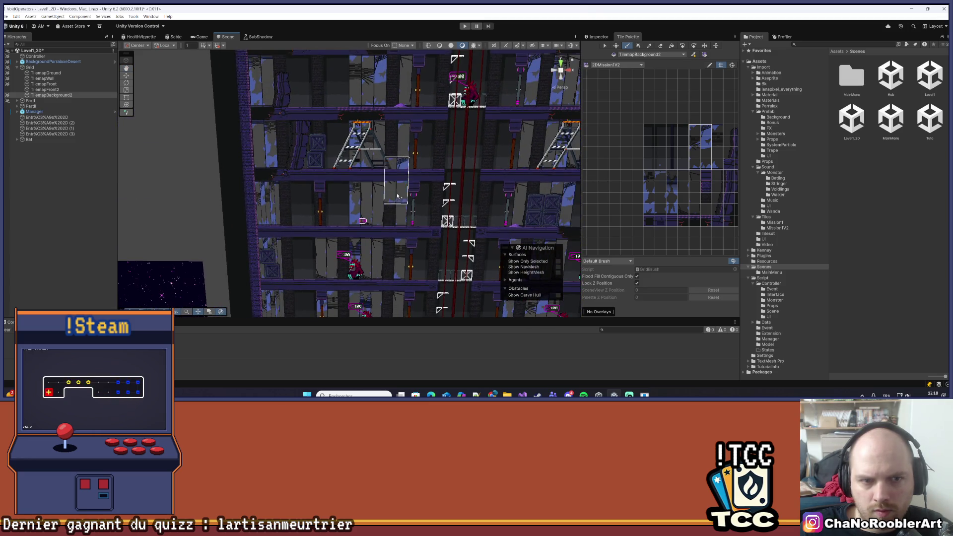
# - Zoom in and pick a tall one-tile-wide column of wall tiles
pyautogui.scroll(3, 408, 171)
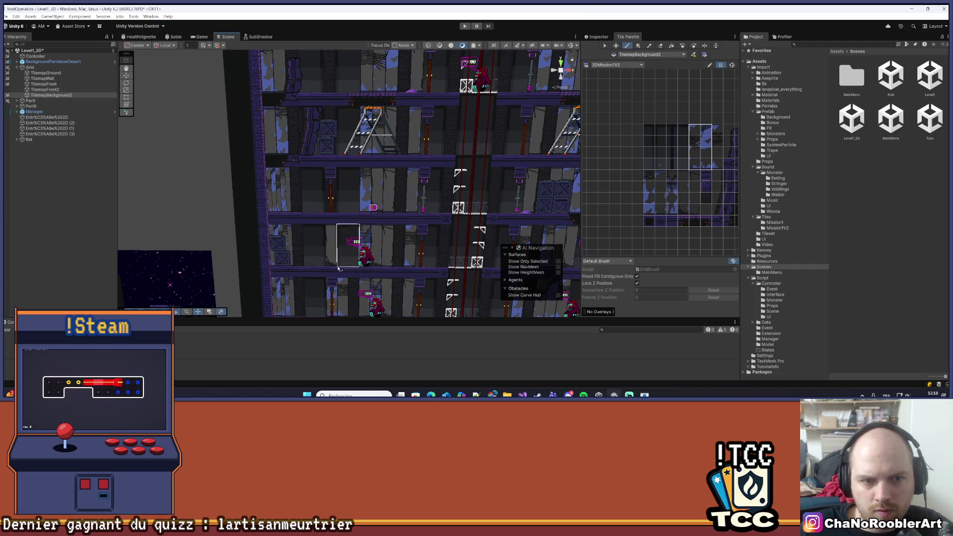
pyautogui.scroll(3, 365, 66)
pyautogui.scroll(1, 347, 239)
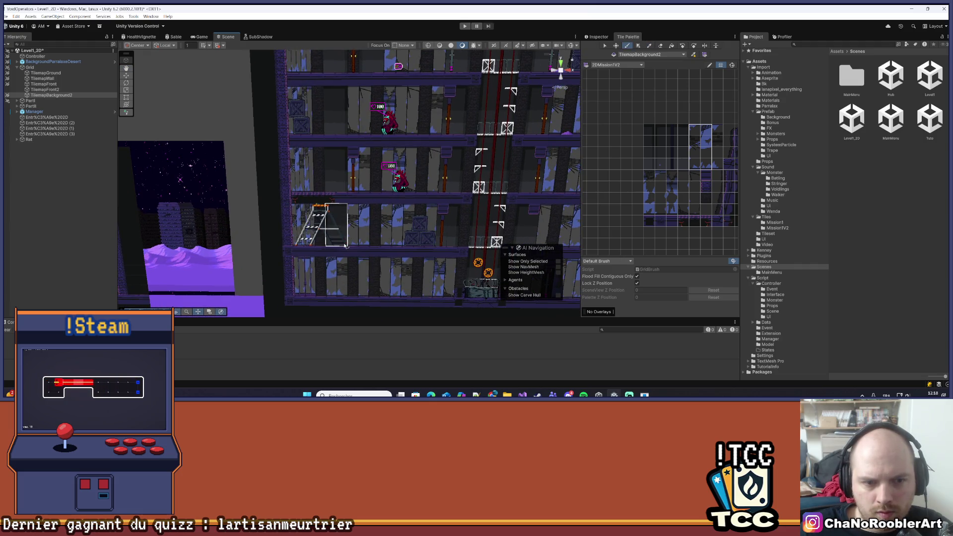
pyautogui.scroll(3, 385, 118)
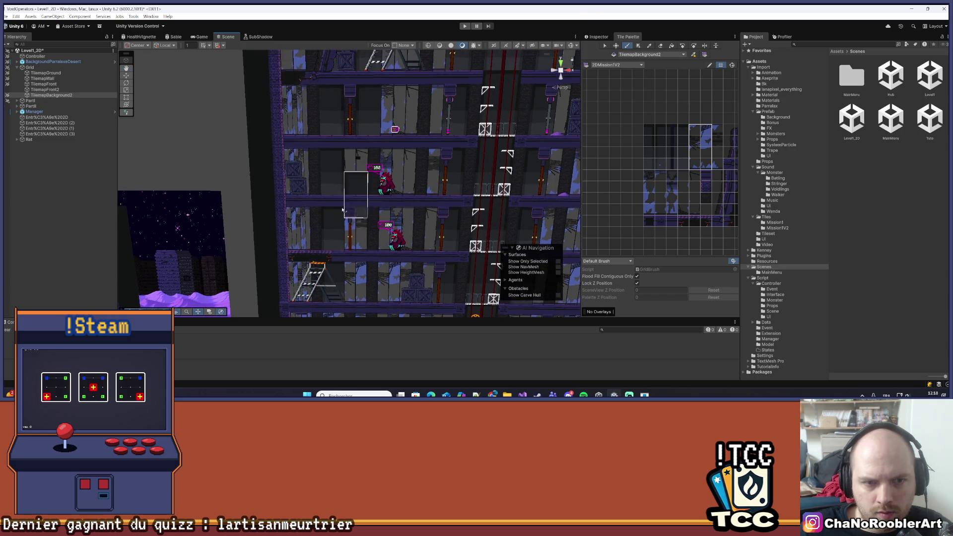
pyautogui.scroll(3, 357, 200)
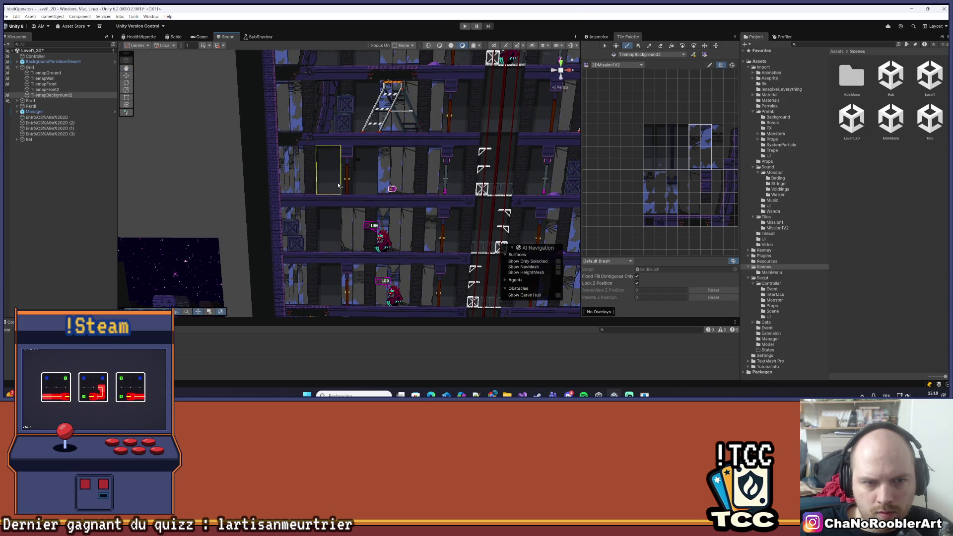
pyautogui.scroll(5, 339, 186)
pyautogui.scroll(3, 354, 160)
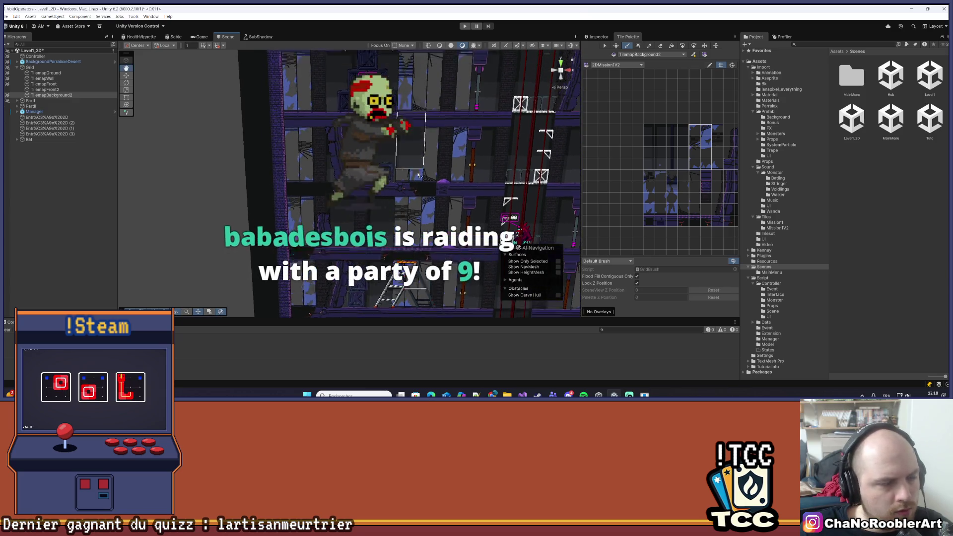
pyautogui.scroll(2, 398, 174)
pyautogui.scroll(5, 382, 256)
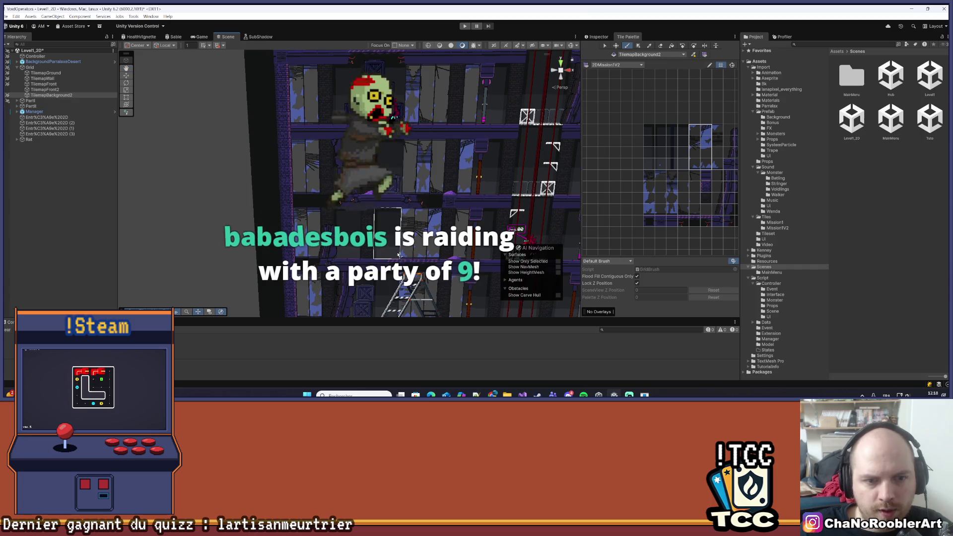
pyautogui.scroll(-5, 379, 224)
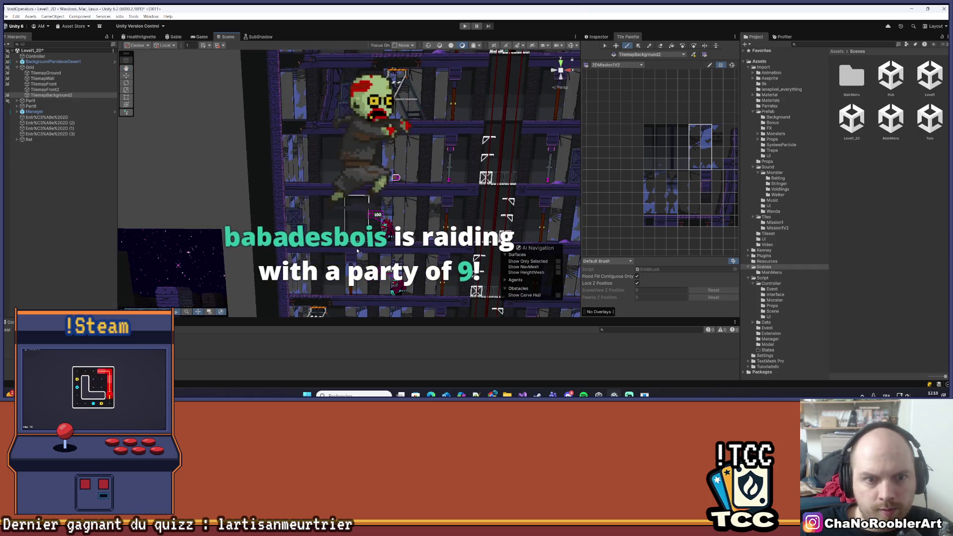
pyautogui.scroll(-4, 383, 248)
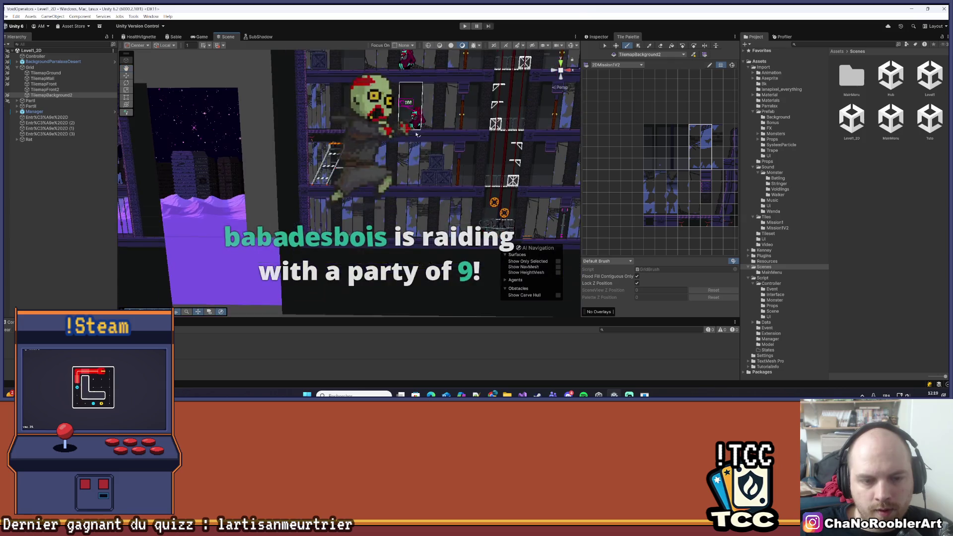
pyautogui.scroll(3, 412, 149)
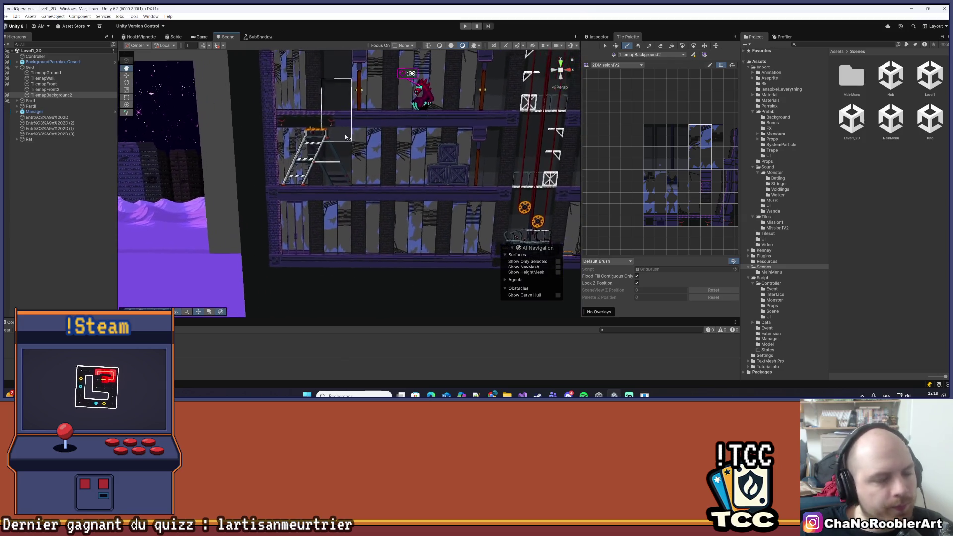
pyautogui.scroll(2, 397, 171)
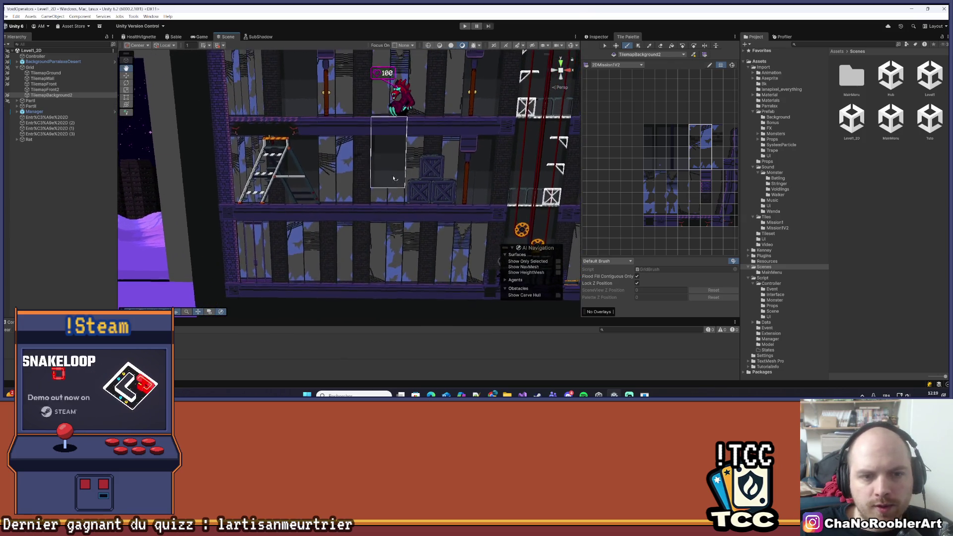
pyautogui.moveTo(640, 197); pyautogui.dragTo(640, 213)
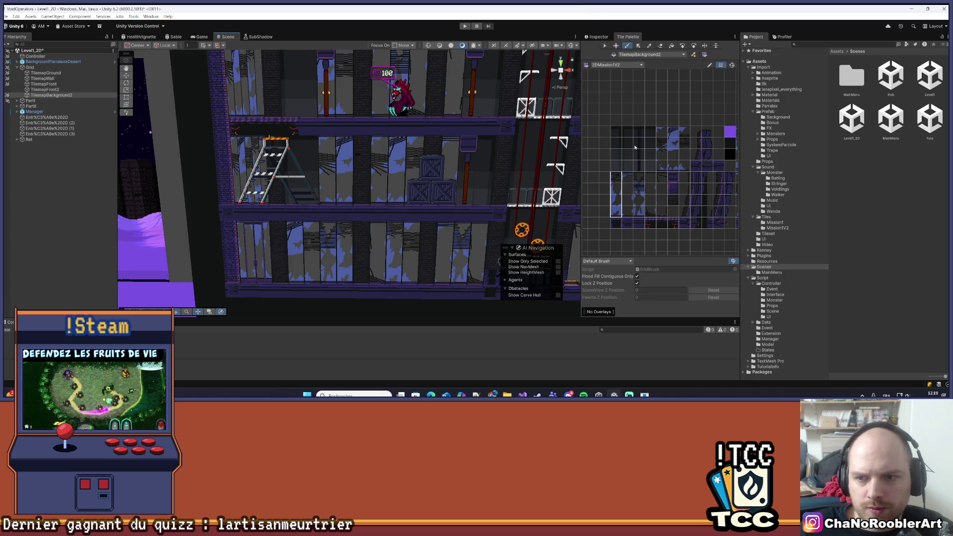
# - Extend the picked wall-tile column further down in the palette
pyautogui.moveTo(675, 150); pyautogui.dragTo(675, 169)
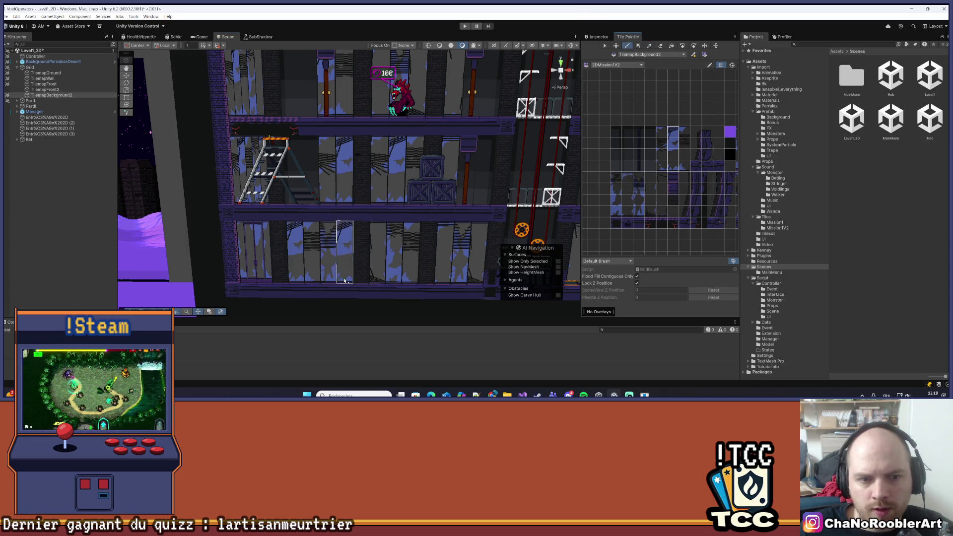
pyautogui.scroll(-3, 434, 143)
pyautogui.scroll(-2, 434, 143)
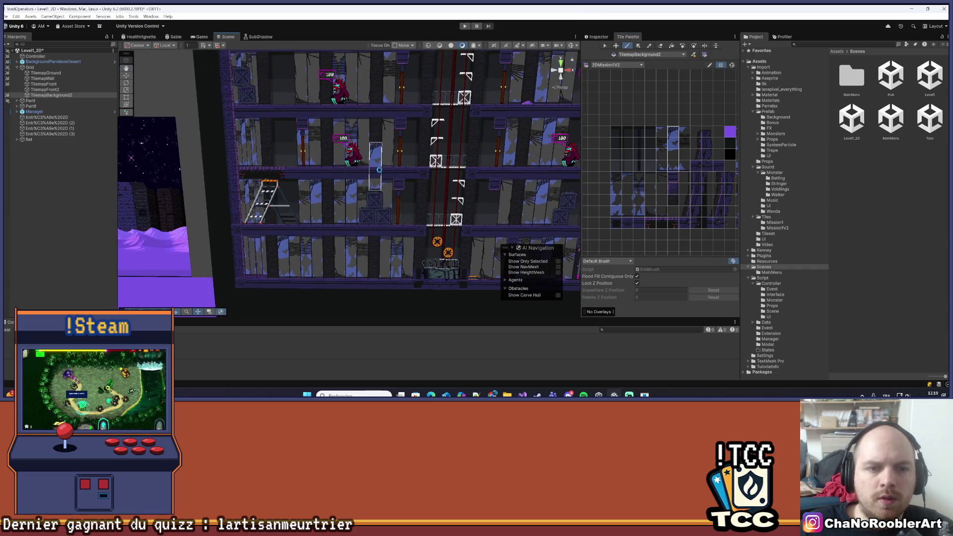
pyautogui.scroll(2, 392, 143)
pyautogui.scroll(-2, 377, 144)
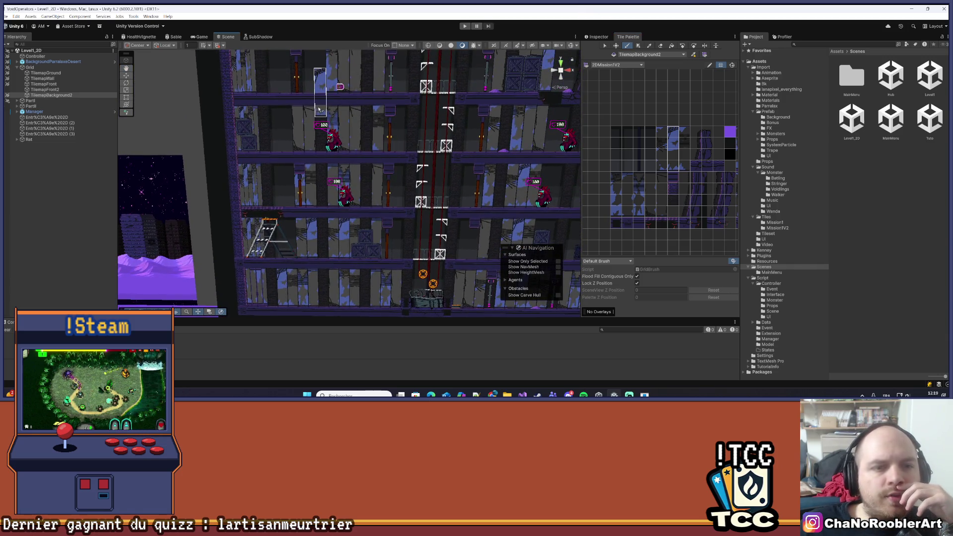
pyautogui.scroll(2, 345, 140)
pyautogui.scroll(4, 345, 140)
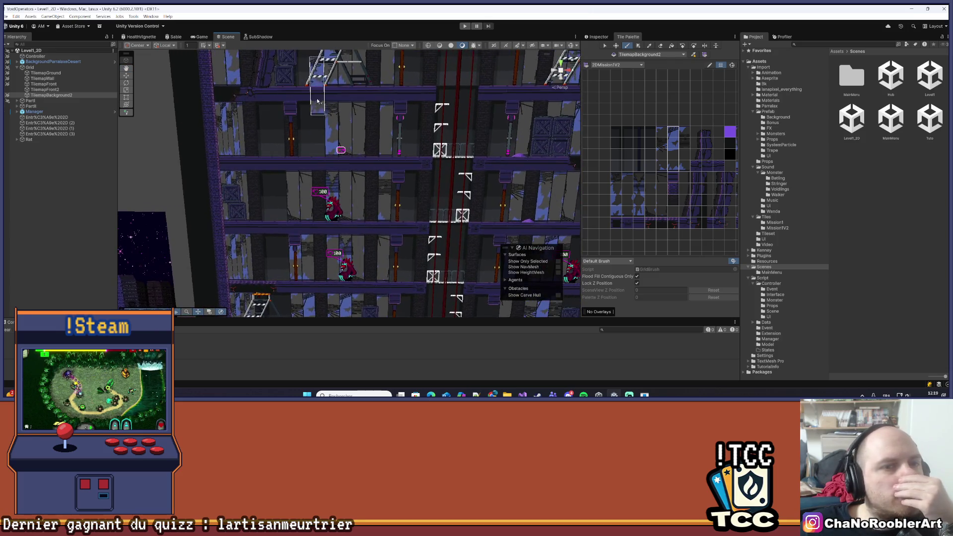
pyautogui.scroll(2, 392, 157)
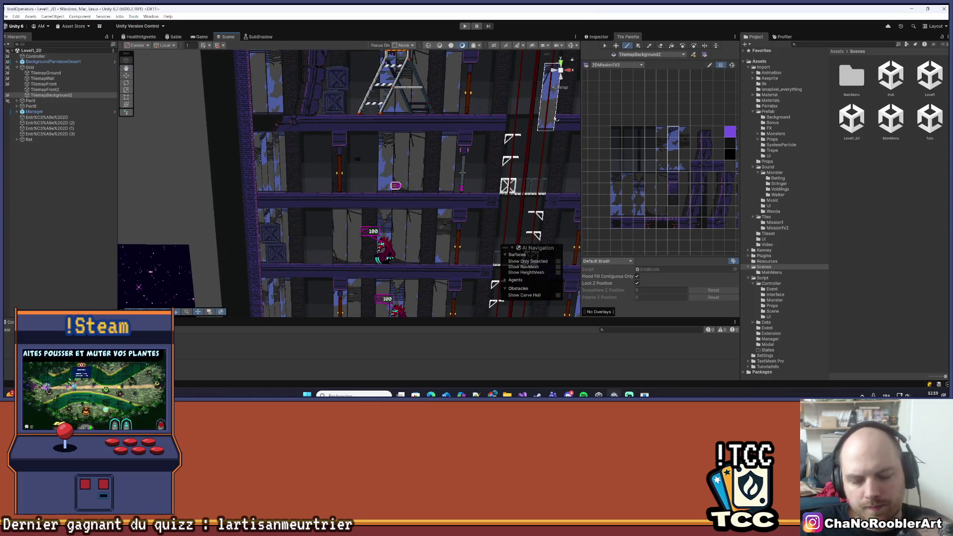
# - Pick a tall column of wall tiles with the Picker and resume painting along the tower
pyautogui.press('i')
pyautogui.moveTo(336, 178); pyautogui.dragTo(339, 191)
pyautogui.click(372, 183)
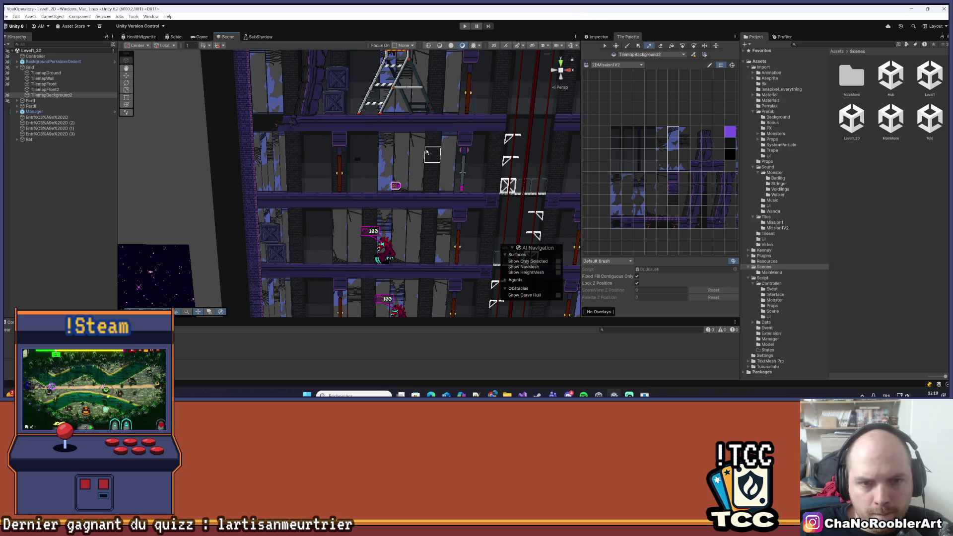
pyautogui.keyDown('ctrl'); pyautogui.click(433, 181); pyautogui.keyUp('ctrl')
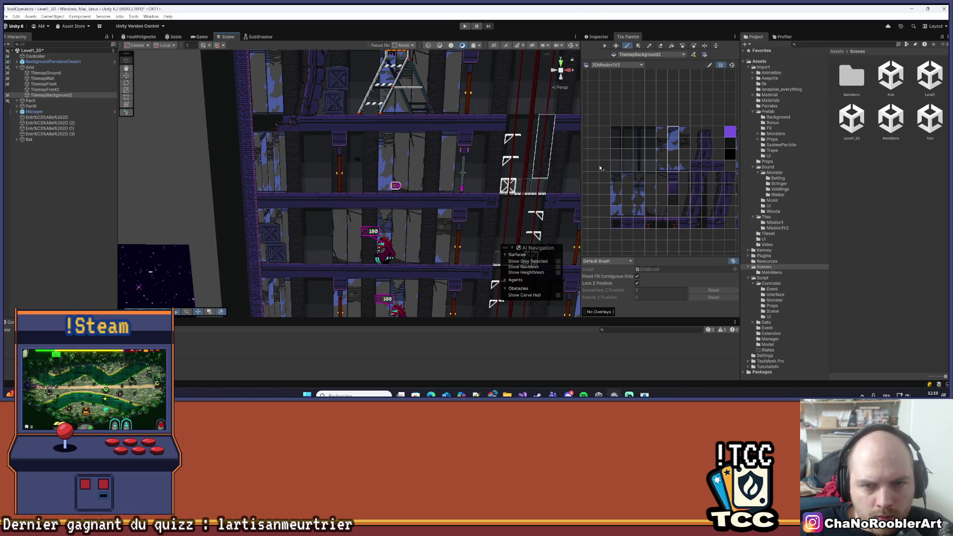
pyautogui.click(661, 167)
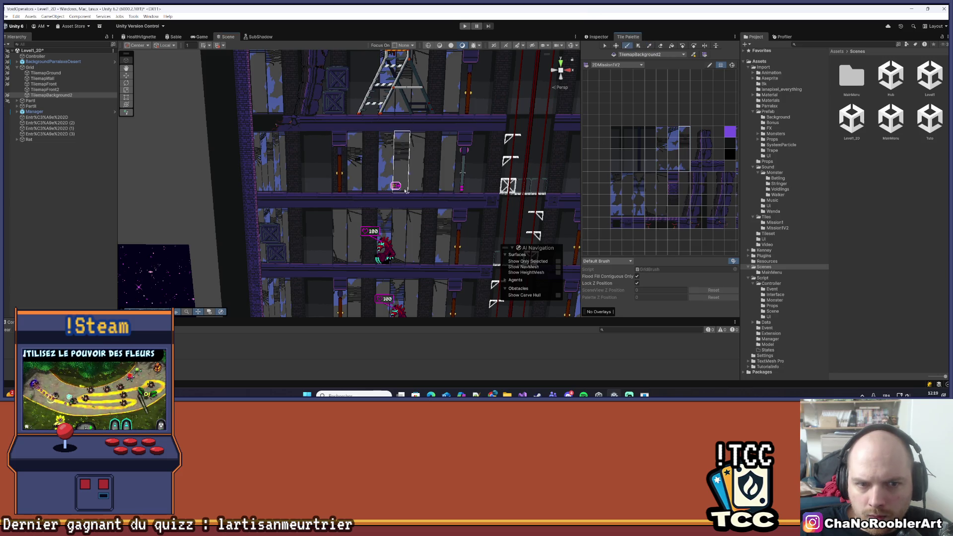
pyautogui.scroll(-10, 400, 169)
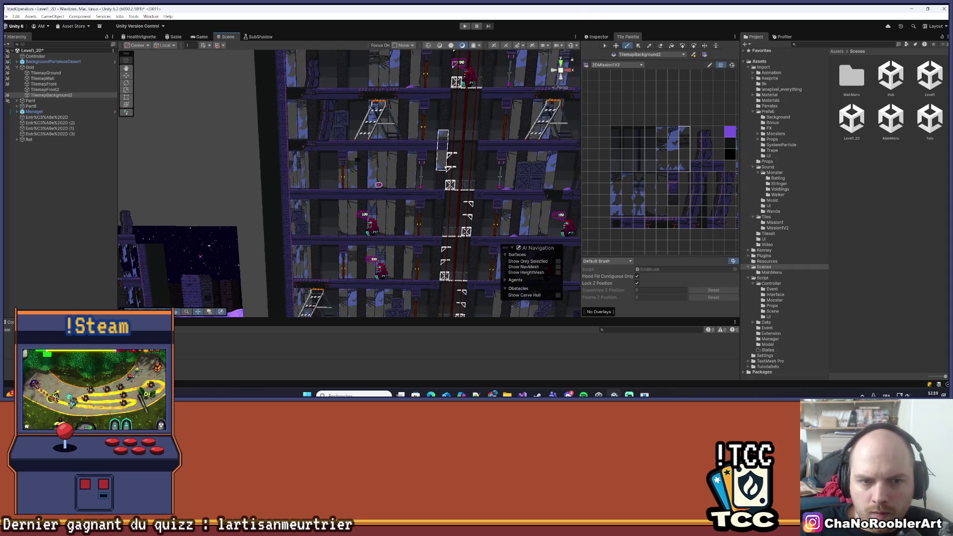
pyautogui.scroll(3, 421, 213)
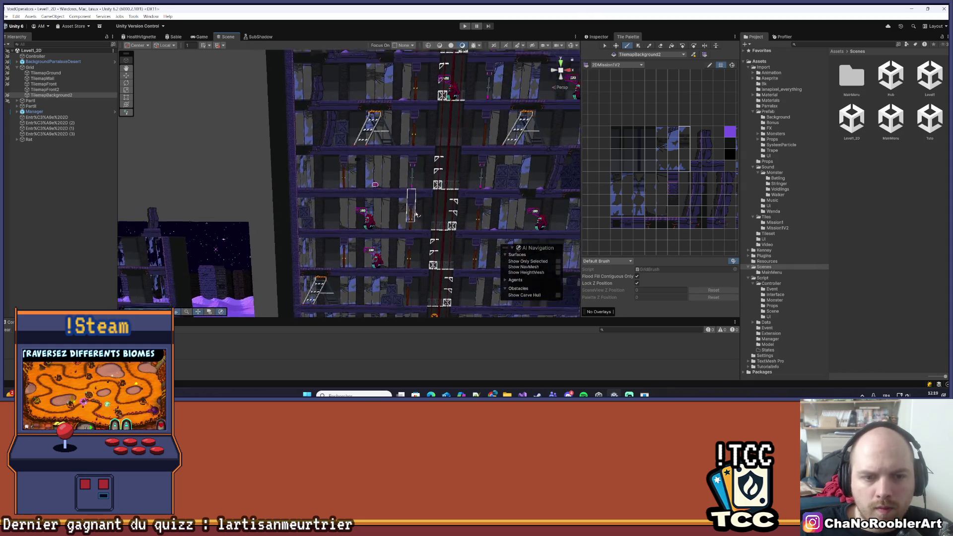
pyautogui.scroll(3, 412, 186)
pyautogui.moveTo(412, 186); pyautogui.dragTo(392, 198)
pyautogui.scroll(5, 392, 198)
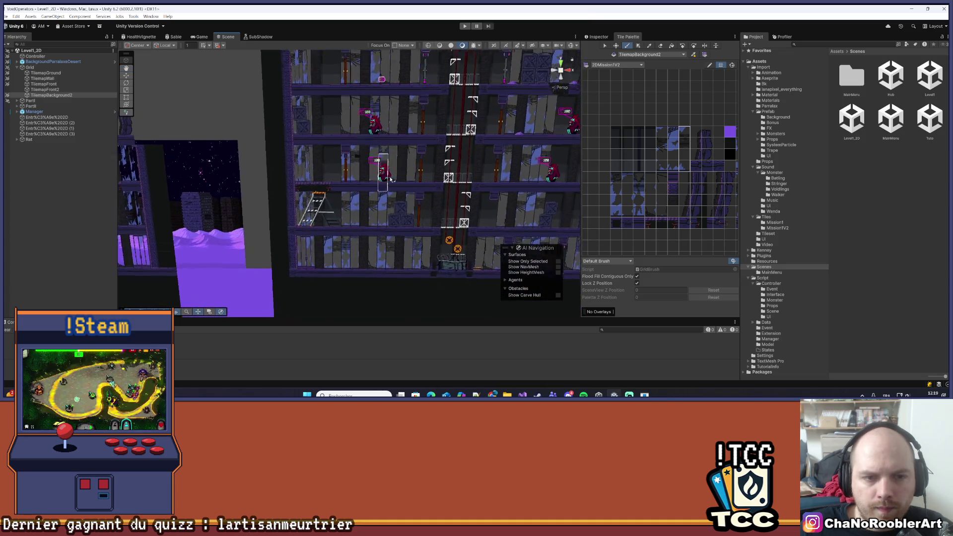
pyautogui.moveTo(402, 238); pyautogui.dragTo(410, 179)
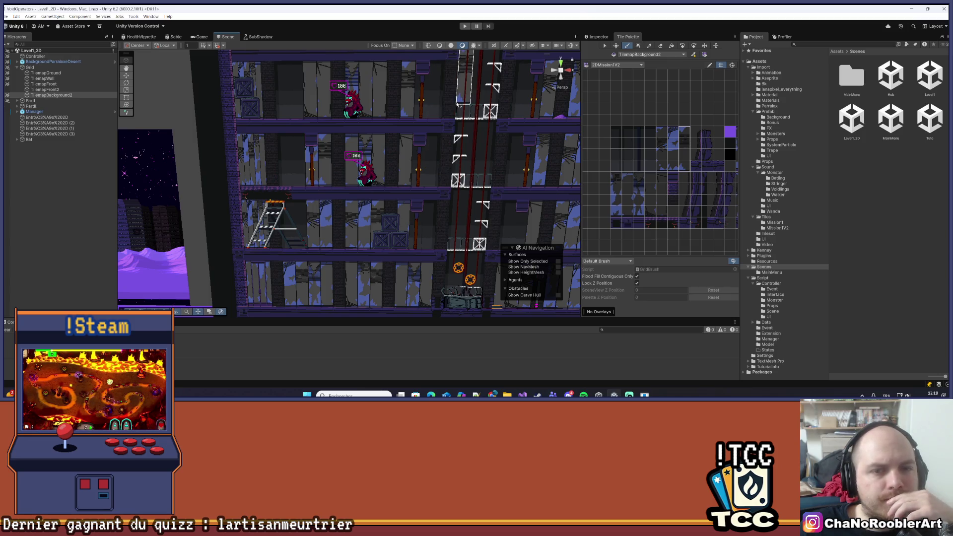
pyautogui.scroll(-3, 458, 104)
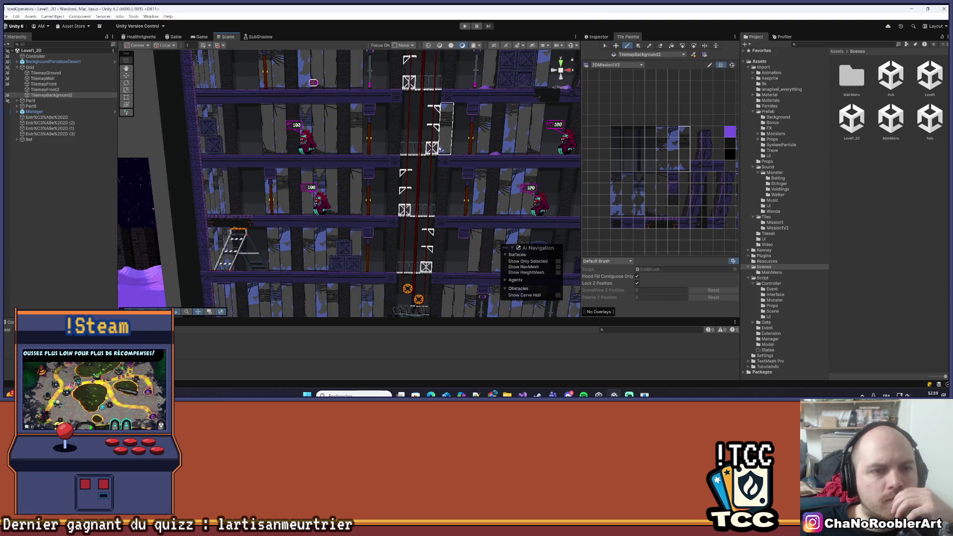
pyautogui.scroll(-2, 440, 149)
pyautogui.moveTo(434, 178); pyautogui.dragTo(382, 221)
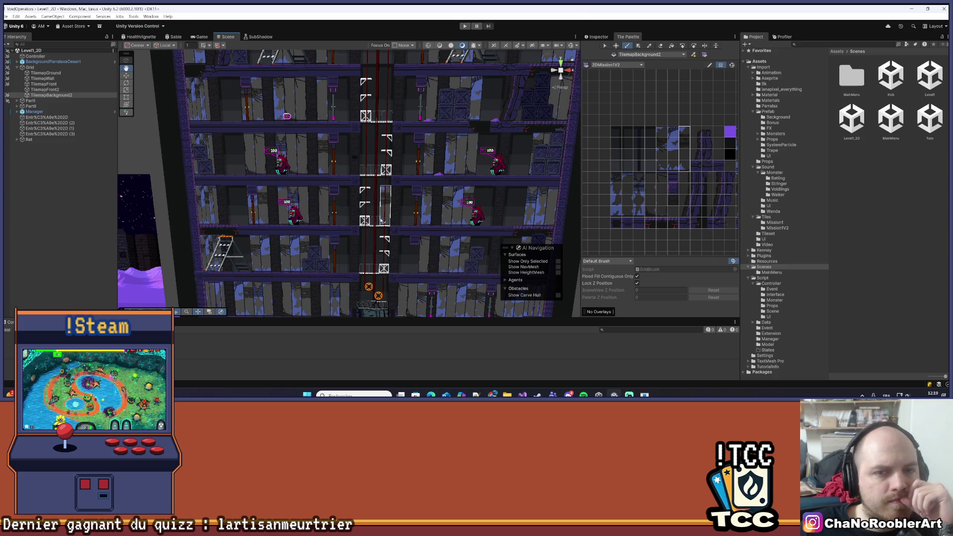
pyautogui.moveTo(381, 220)
pyautogui.mouseDown()
pyautogui.moveTo(508, 91)
pyautogui.moveTo(467, 266)
pyautogui.mouseUp()
pyautogui.scroll(-5, 415, 224)
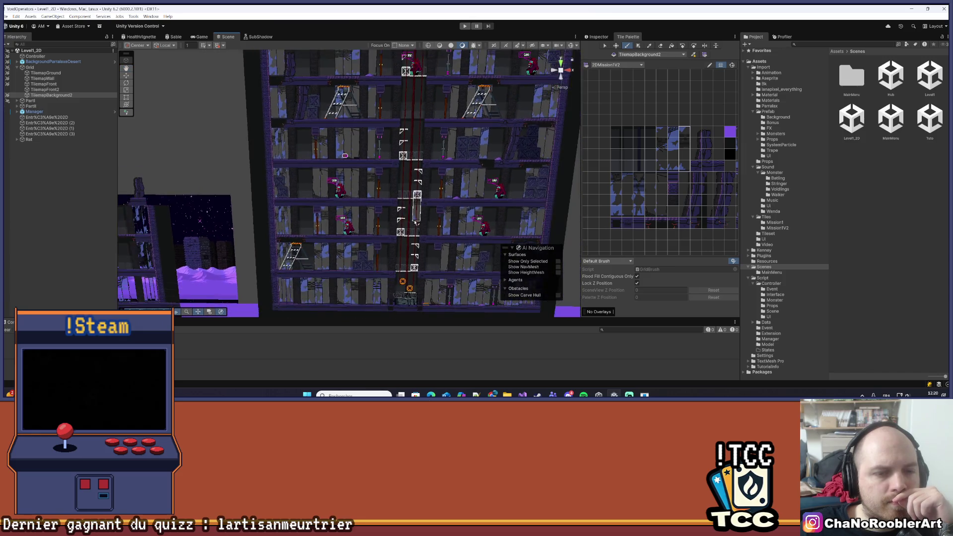
pyautogui.scroll(5, 293, 82)
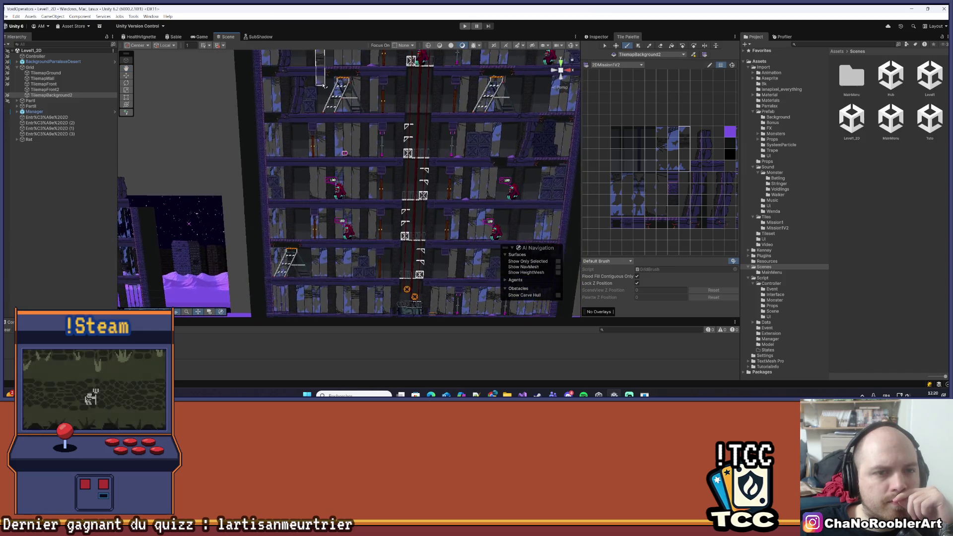
pyautogui.scroll(2, 392, 158)
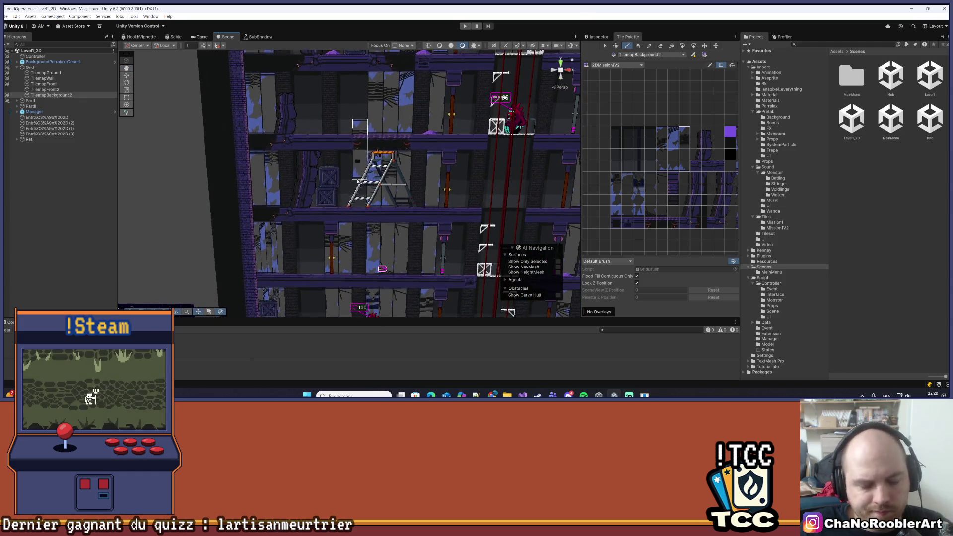
pyautogui.press('i')
pyautogui.press('b')
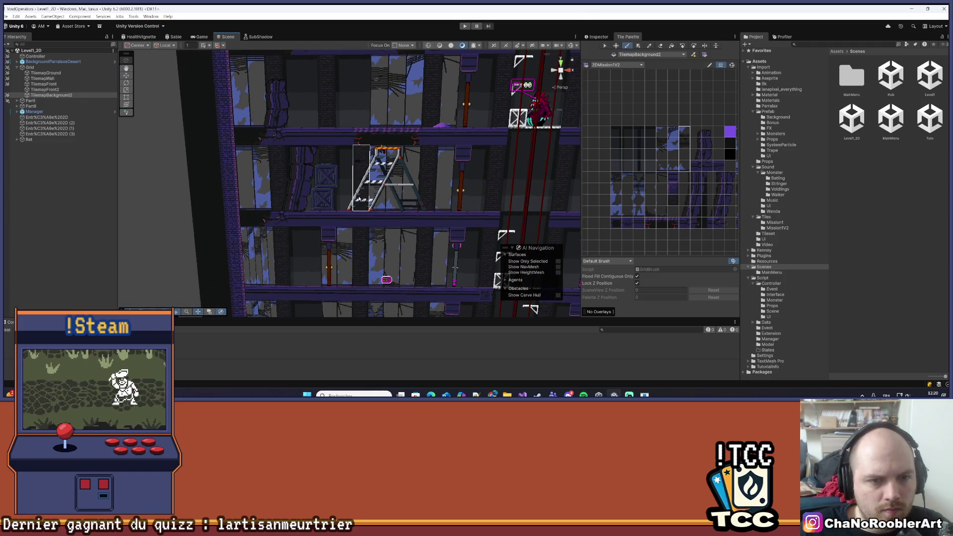
pyautogui.press('Up')
pyautogui.press('Up')
pyautogui.press('Up')
pyautogui.press('Up')
pyautogui.press('Up')
pyautogui.press('Up')
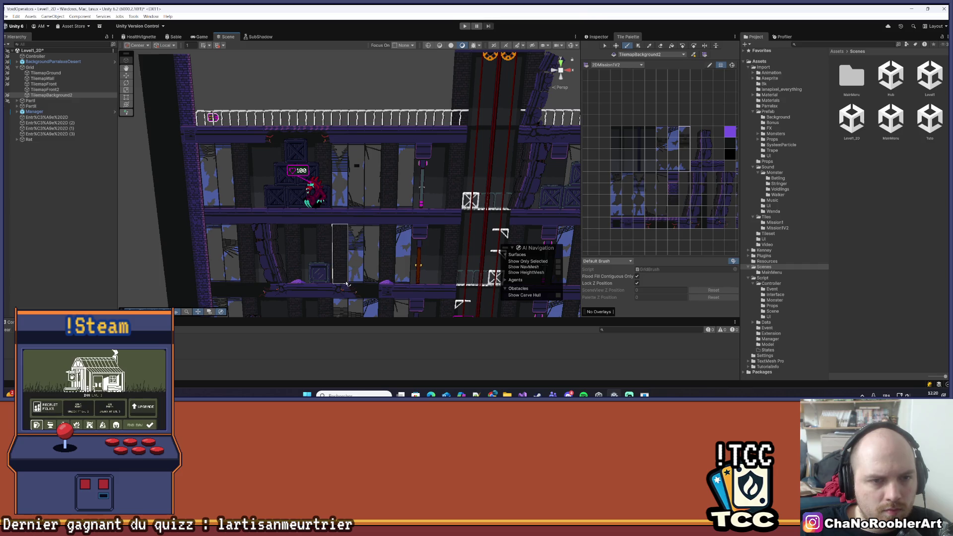
pyautogui.press('Down')
pyautogui.press('Down')
pyautogui.press('Down')
pyautogui.press('Down')
pyautogui.moveTo(632, 175)
pyautogui.mouseDown()
pyautogui.moveTo(605, 214)
pyautogui.moveTo(654, 192)
pyautogui.moveTo(661, 209)
pyautogui.mouseUp()
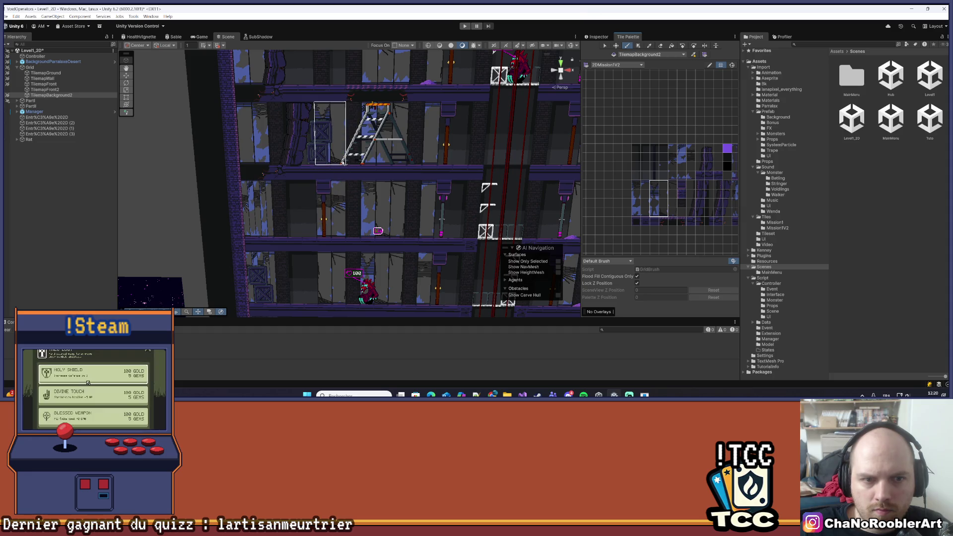
# - Pick a two-tile strip one column over and bring other palette tiles into view
pyautogui.press('Up')
pyautogui.moveTo(673, 148)
pyautogui.mouseDown()
pyautogui.moveTo(674, 174)
pyautogui.moveTo(685, 174)
pyautogui.mouseUp()
pyautogui.press('Up')
pyautogui.press('Up')
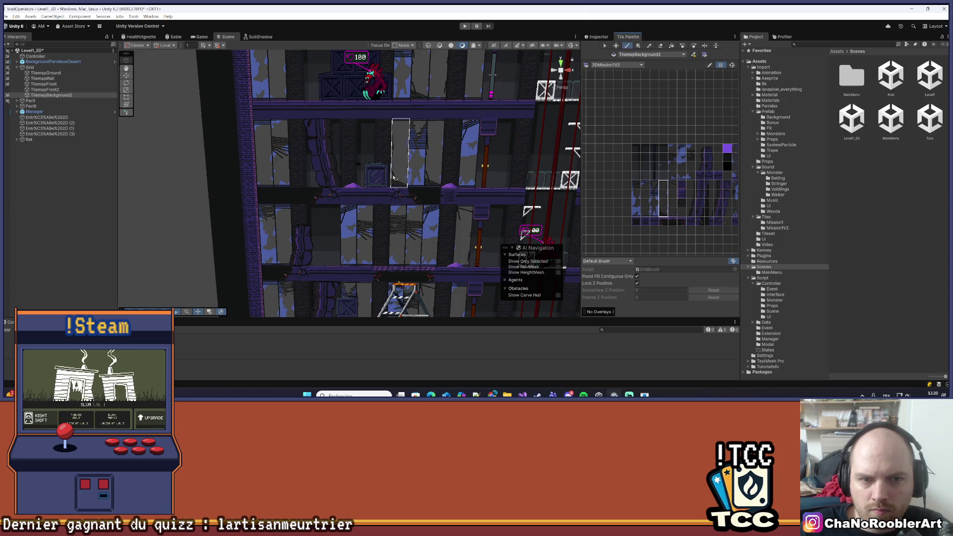
pyautogui.moveTo(731, 198)
pyautogui.mouseDown()
pyautogui.moveTo(666, 184)
pyautogui.moveTo(697, 184)
pyautogui.mouseUp()
# - Select a one-by-four strip of wall tiles with the Picker and zoom the Scene out
pyautogui.press('i')
pyautogui.click(612, 218)
pyautogui.press('Up')
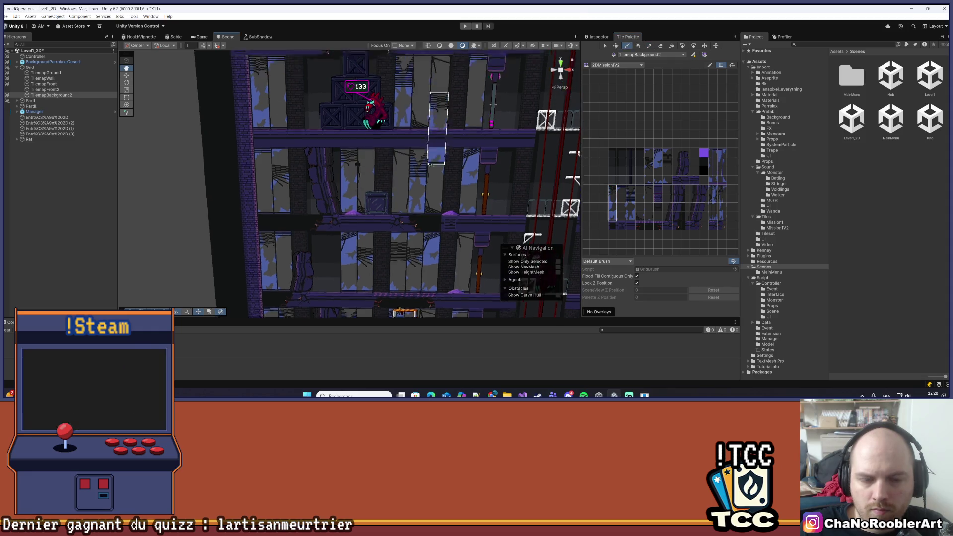
pyautogui.press('Up')
pyautogui.moveTo(625, 189)
pyautogui.mouseDown()
pyautogui.moveTo(623, 218)
pyautogui.moveTo(632, 203)
pyautogui.moveTo(632, 219)
pyautogui.mouseUp()
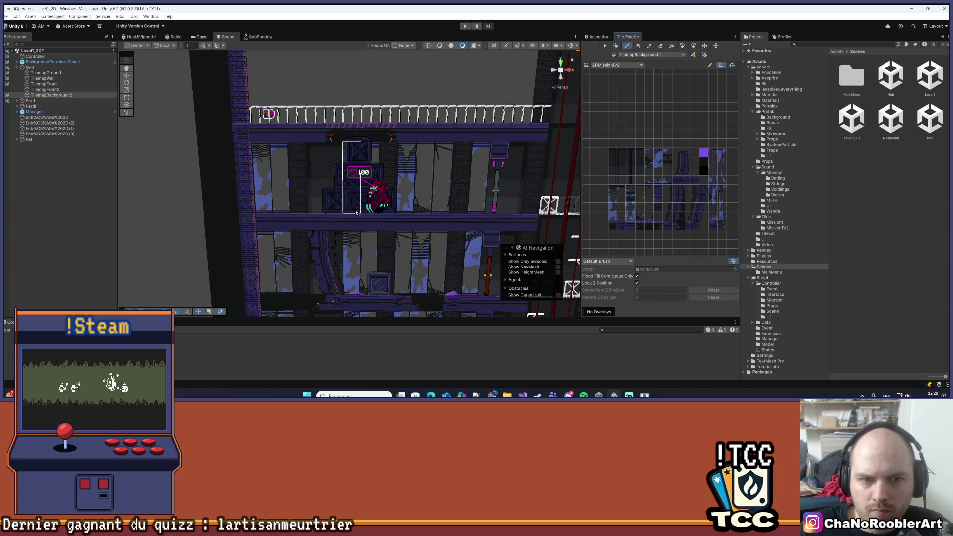
pyautogui.scroll(-3, 485, 175)
pyautogui.scroll(-3, 421, 247)
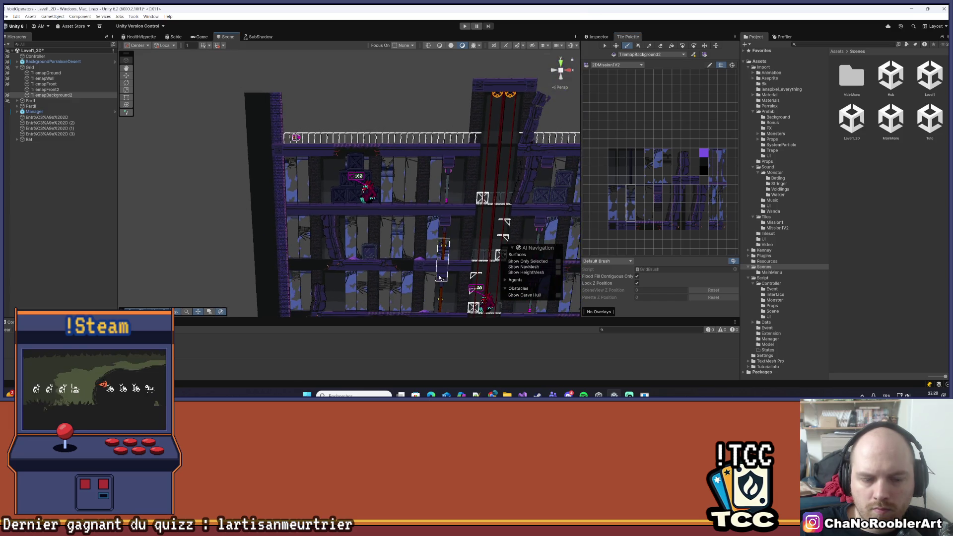
pyautogui.scroll(-5, 421, 247)
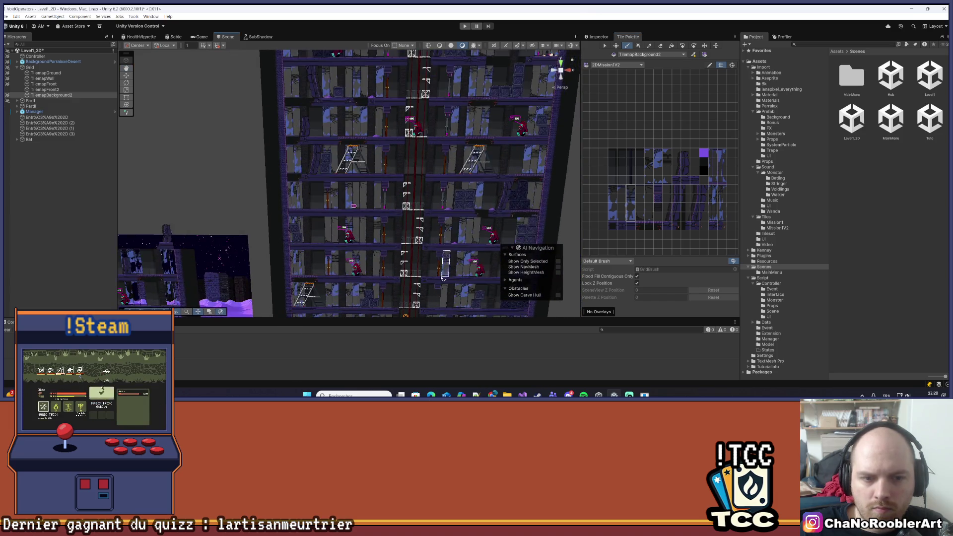
pyautogui.moveTo(453, 199); pyautogui.dragTo(441, 202)
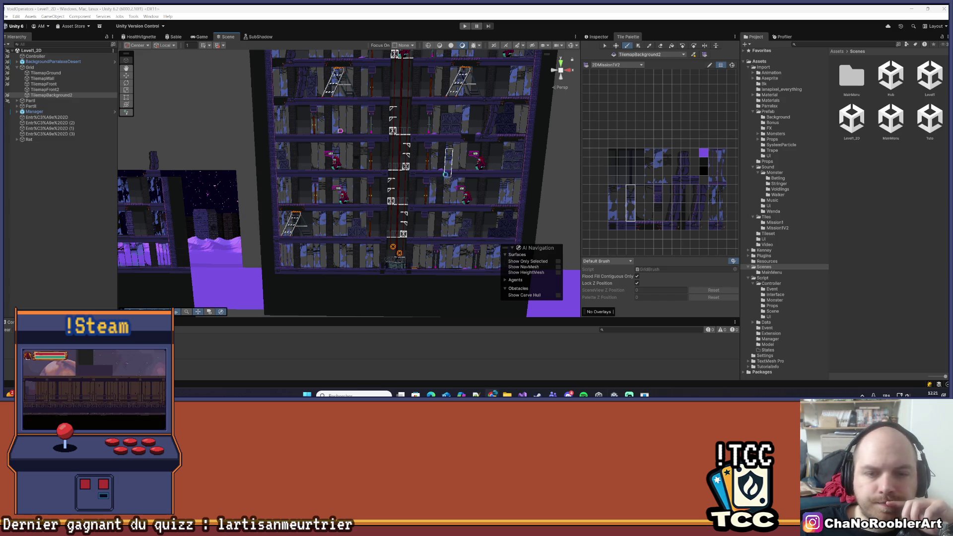
pyautogui.press('Right')
pyautogui.press('Up')
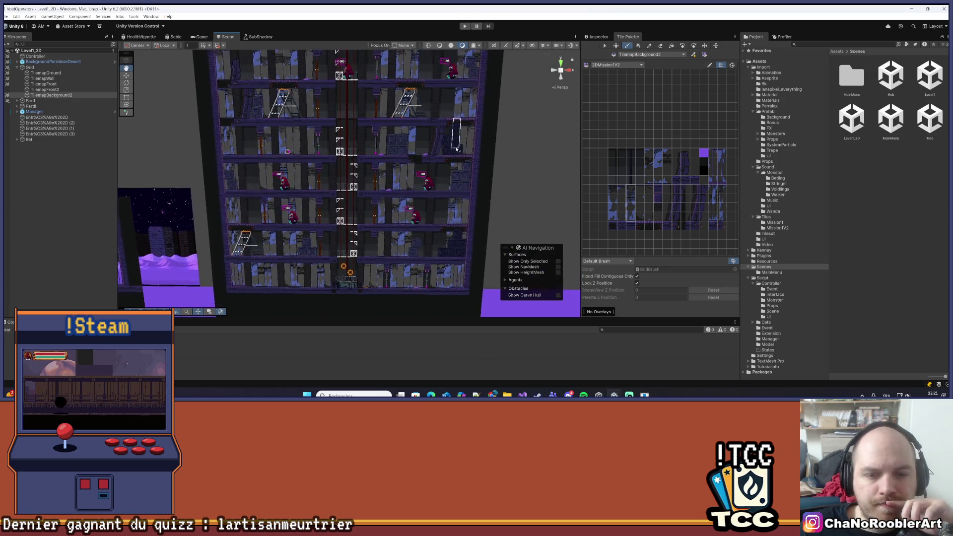
pyautogui.press('Up')
pyautogui.press('Left')
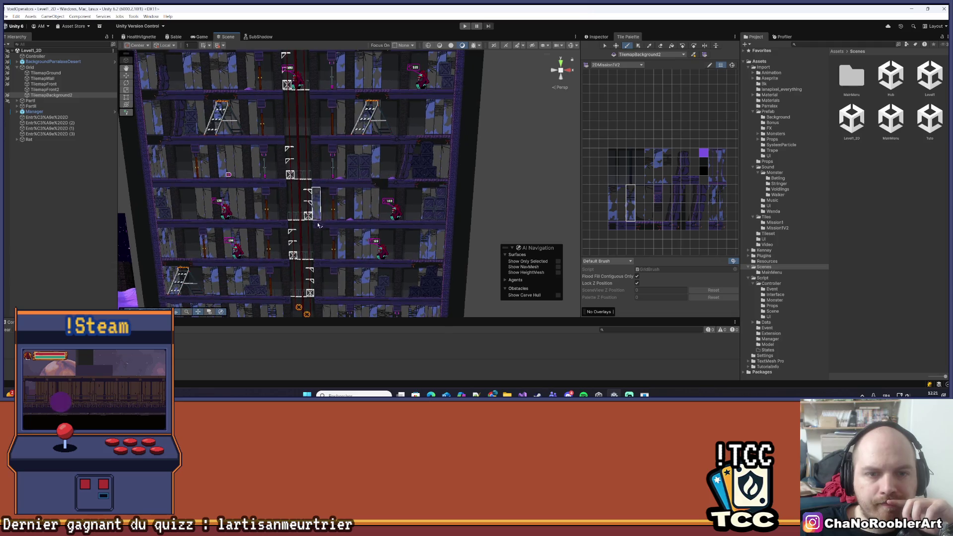
pyautogui.press('Left')
pyautogui.press('Down')
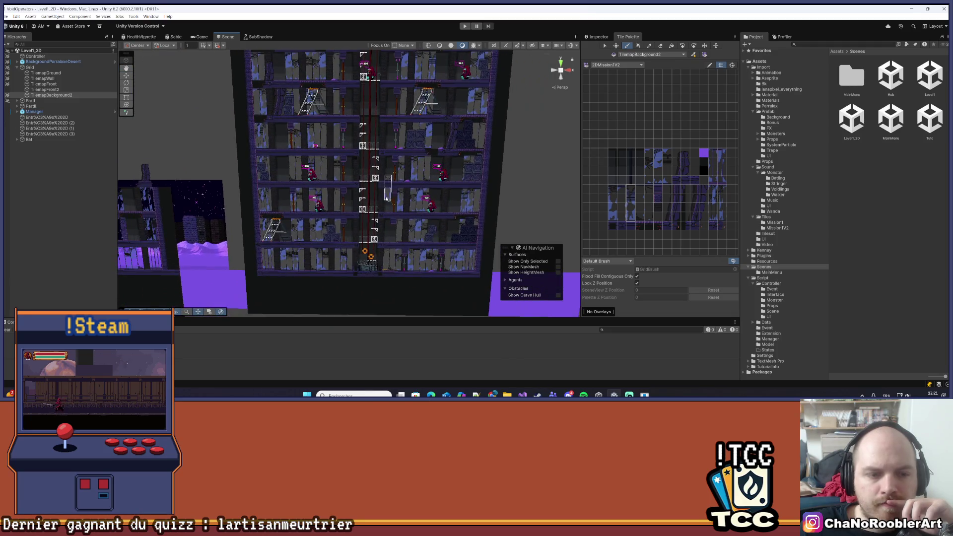
pyautogui.press('Left')
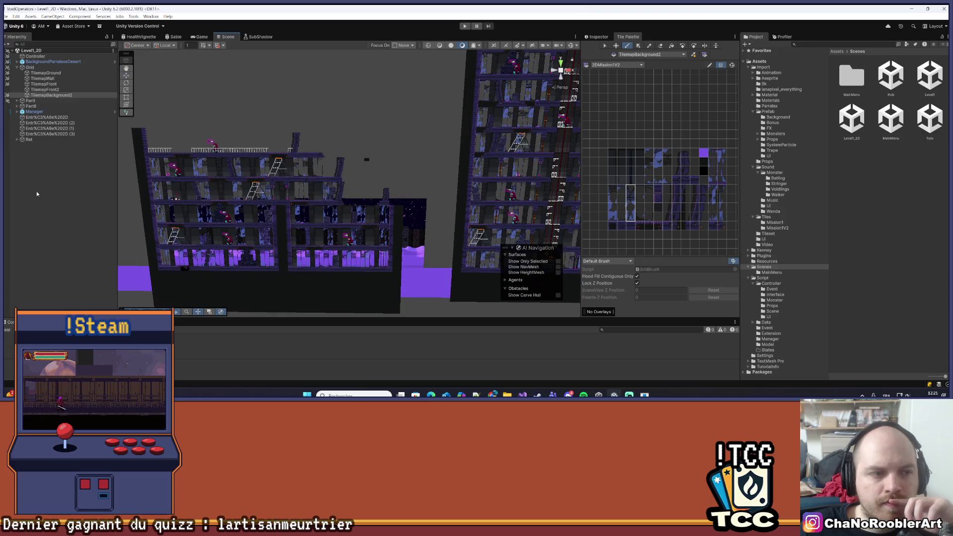
# - Collapse Grid, untick the Manager object's active checkbox, and show the Prefab folder's assets
pyautogui.click(7, 17)
pyautogui.press('Escape')
pyautogui.click(17, 68)
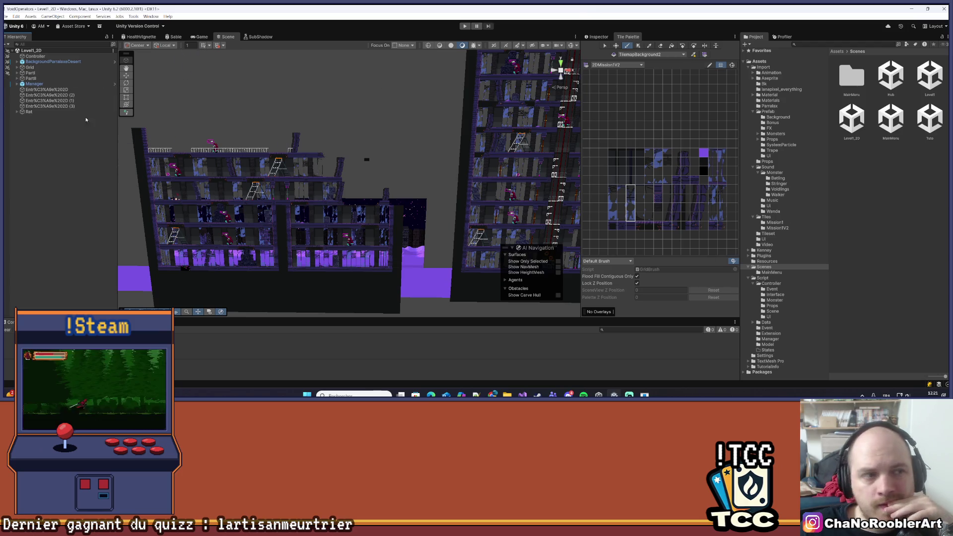
pyautogui.click(47, 85)
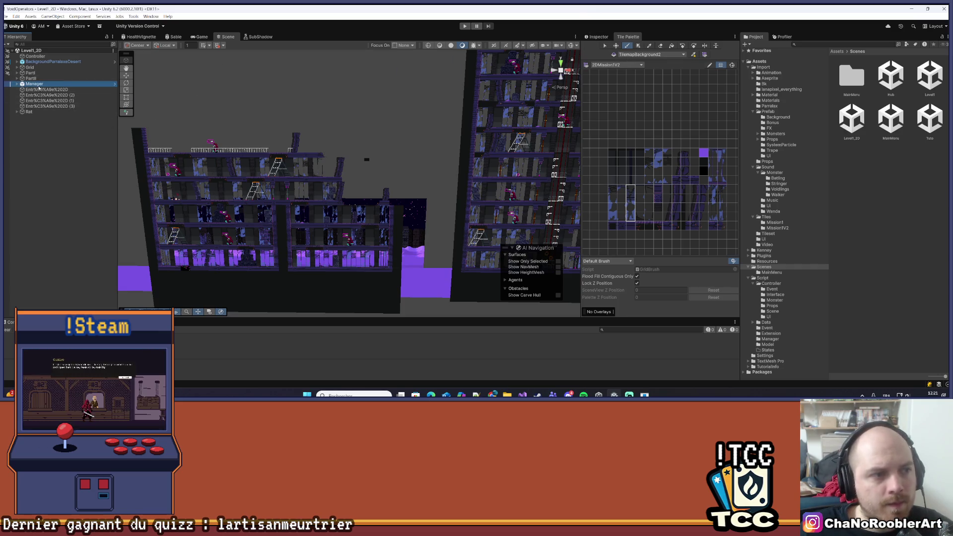
pyautogui.click(596, 38)
pyautogui.click(599, 48)
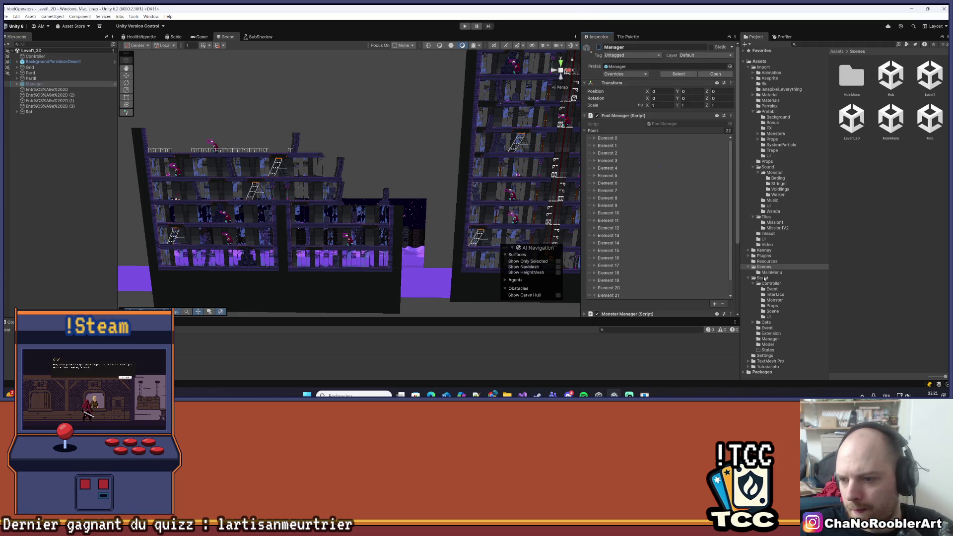
pyautogui.click(769, 112)
pyautogui.scroll(-5, 909, 273)
# - Open the Sprite prefab to inspect Sprite_arm, then open the Player2d prefab for editing
pyautogui.doubleClick(838, 300)
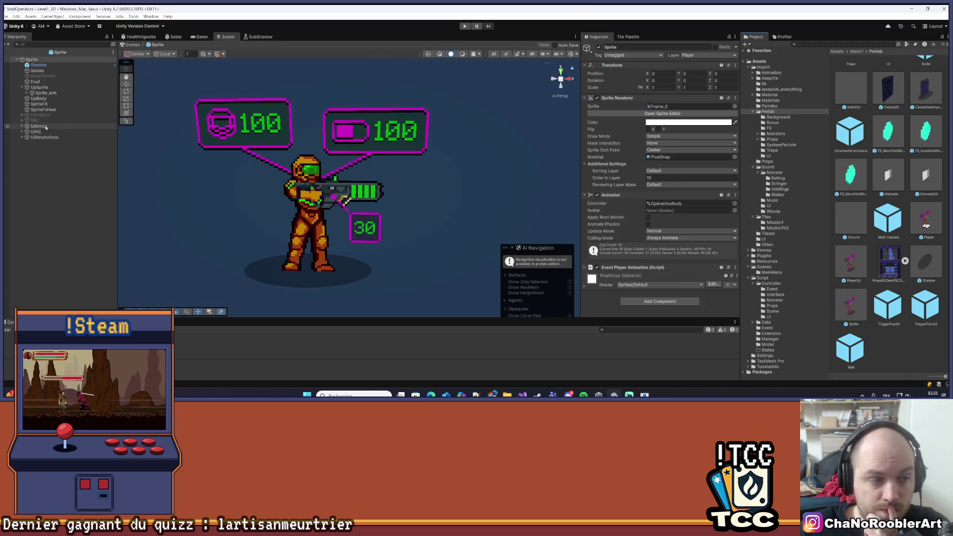
pyautogui.click(38, 93)
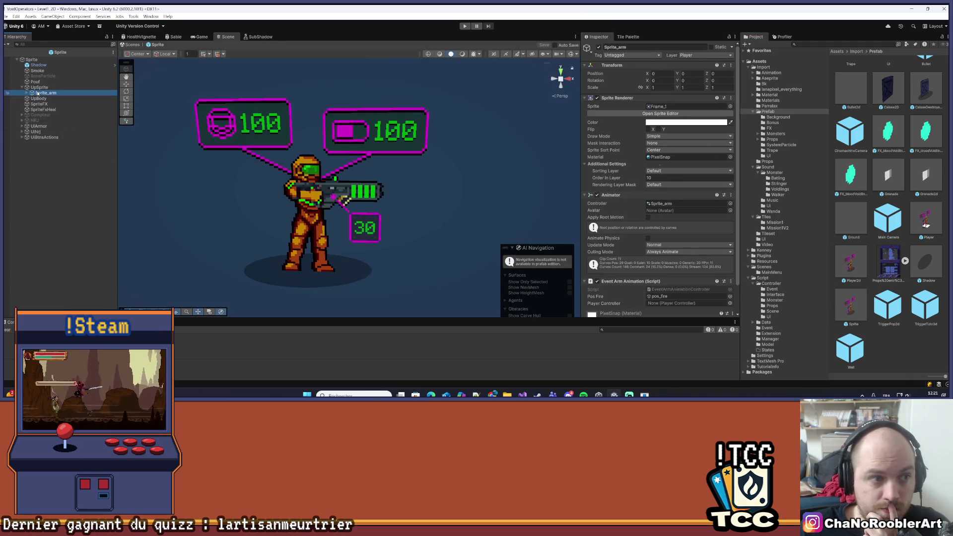
pyautogui.scroll(-2, 654, 227)
pyautogui.moveTo(159, 163); pyautogui.dragTo(263, 190)
pyautogui.click(31, 60)
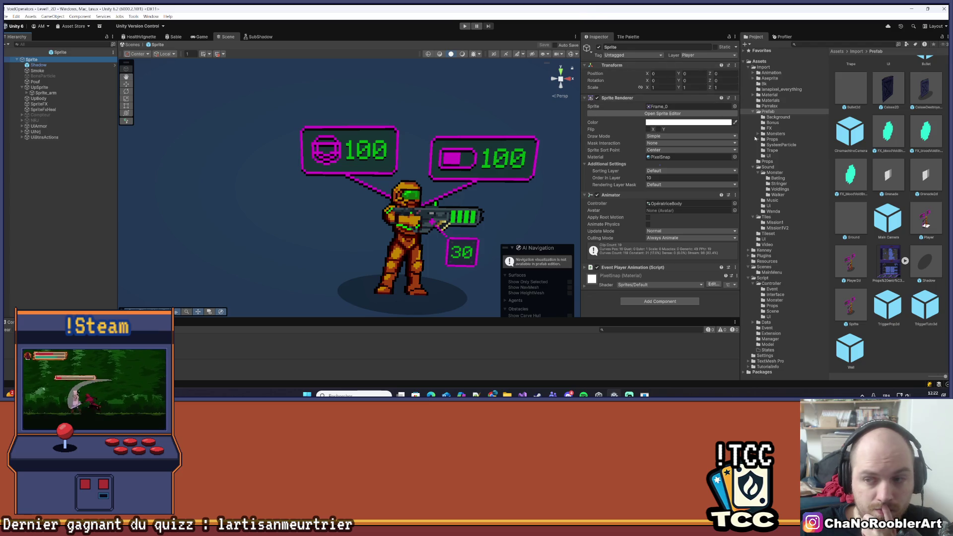
pyautogui.click(856, 267)
pyautogui.doubleClick(857, 267)
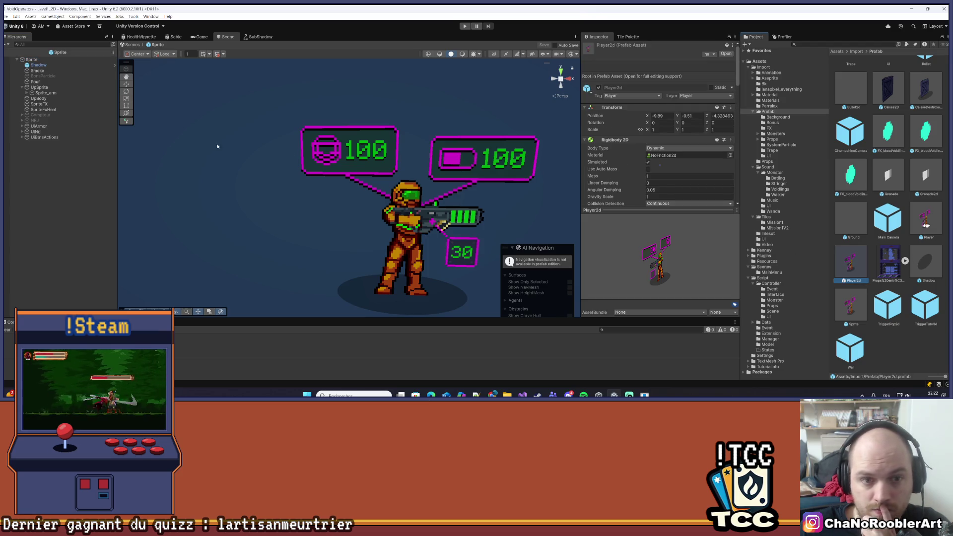
# - Compare the Sprite child's Sprite Renderer override with its prefab source, leaving tags unchanged
pyautogui.click(37, 65)
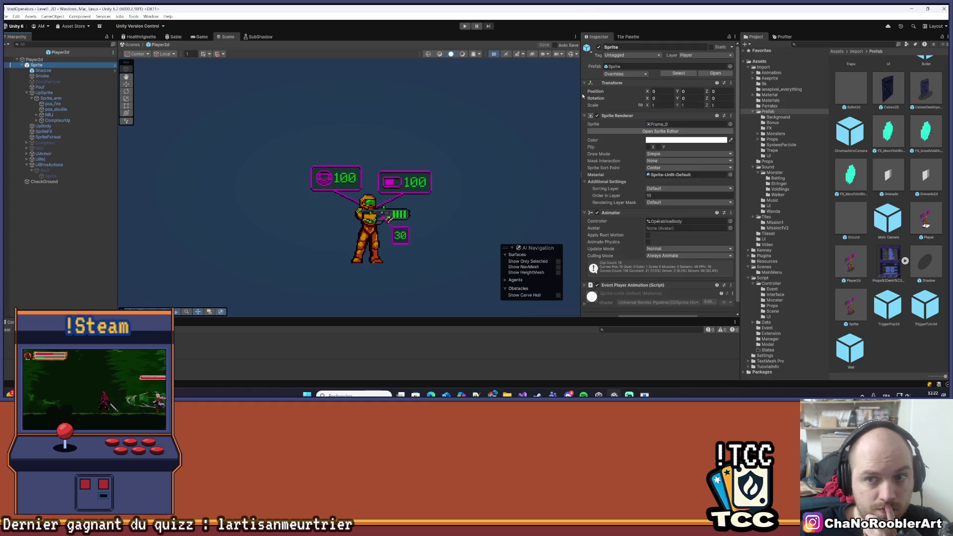
pyautogui.click(640, 73)
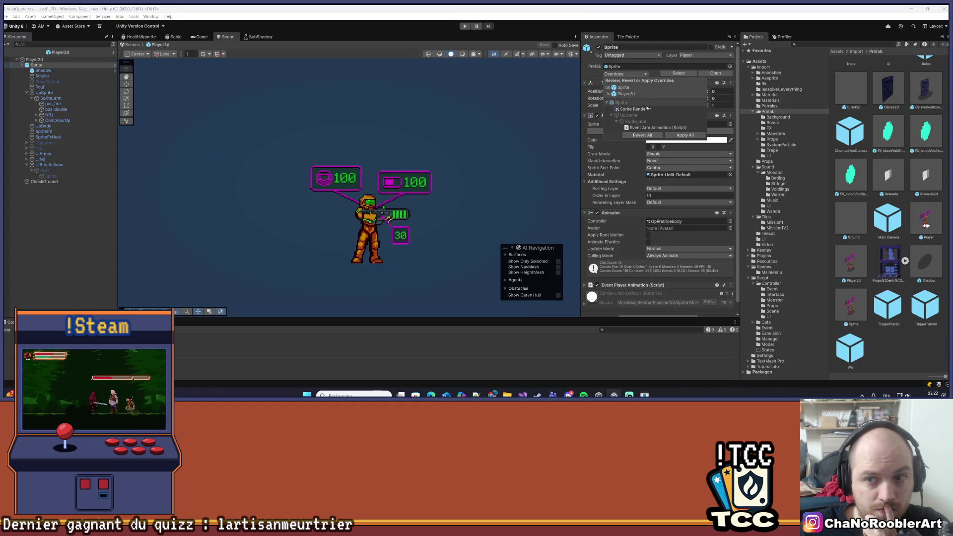
pyautogui.click(646, 109)
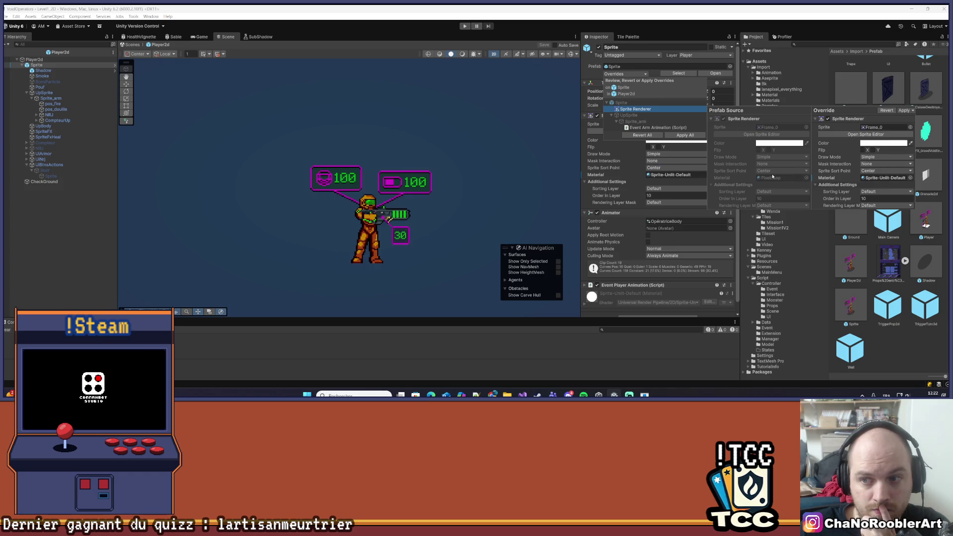
pyautogui.click(660, 344)
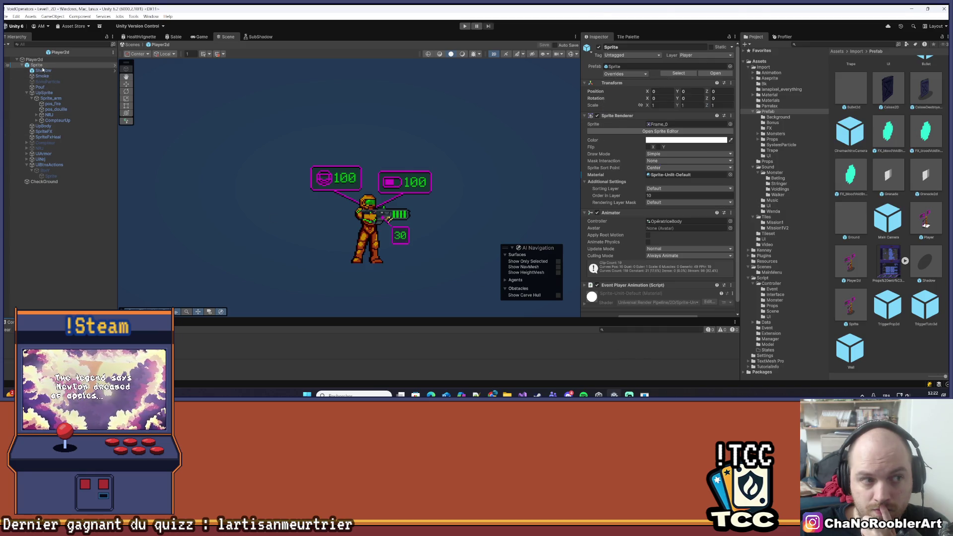
pyautogui.scroll(-1, 661, 169)
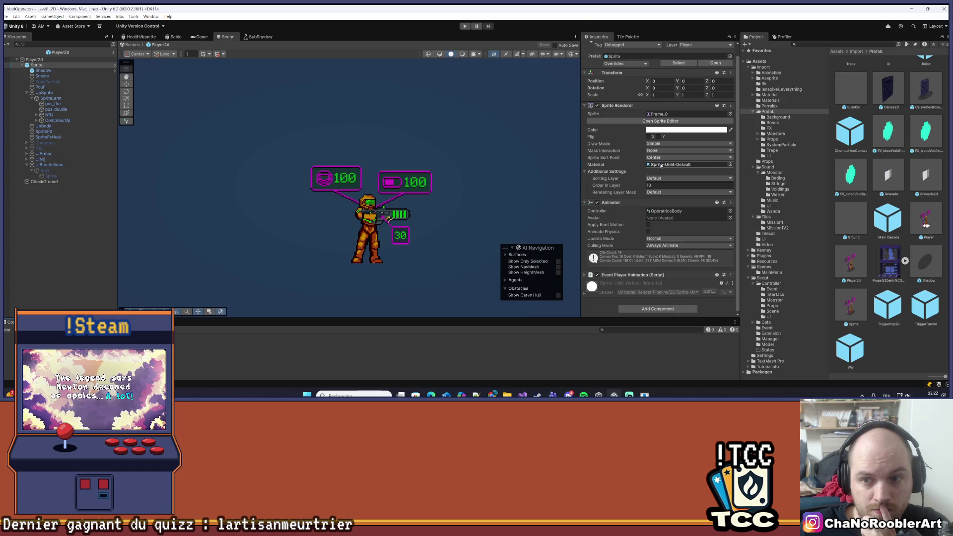
pyautogui.scroll(1, 720, 166)
pyautogui.click(631, 55)
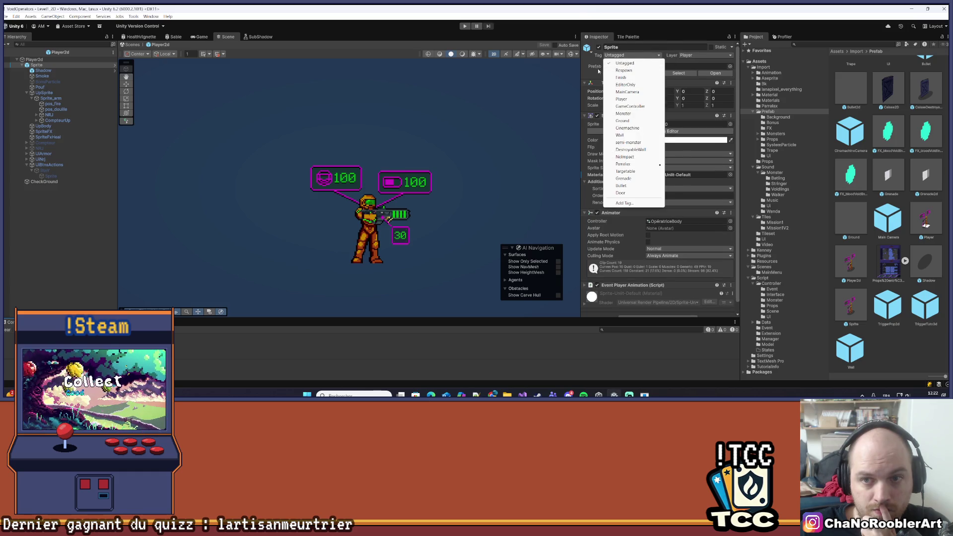
pyautogui.press('Escape')
# - Apply the Sprite Renderer override to the Sprite prefab
pyautogui.click(627, 74)
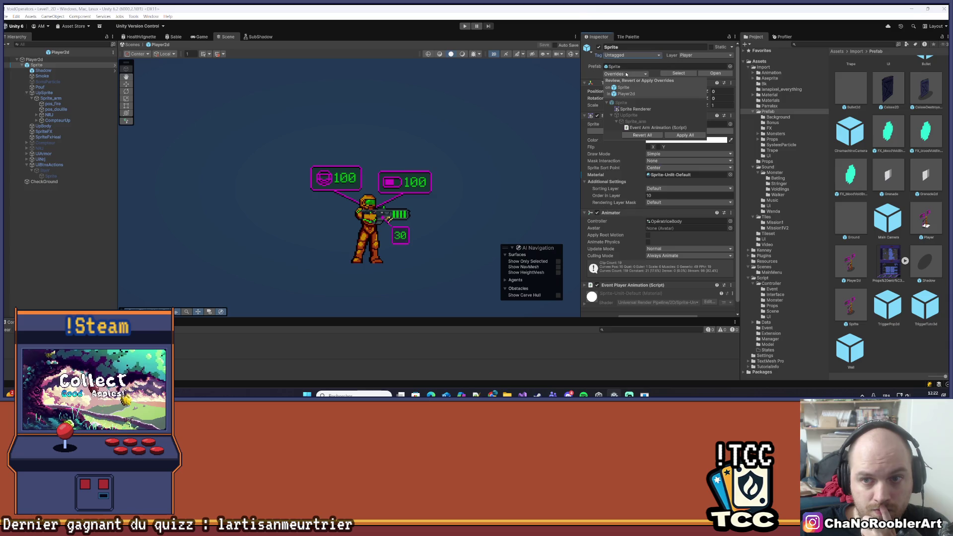
pyautogui.click(635, 109)
pyautogui.click(904, 110)
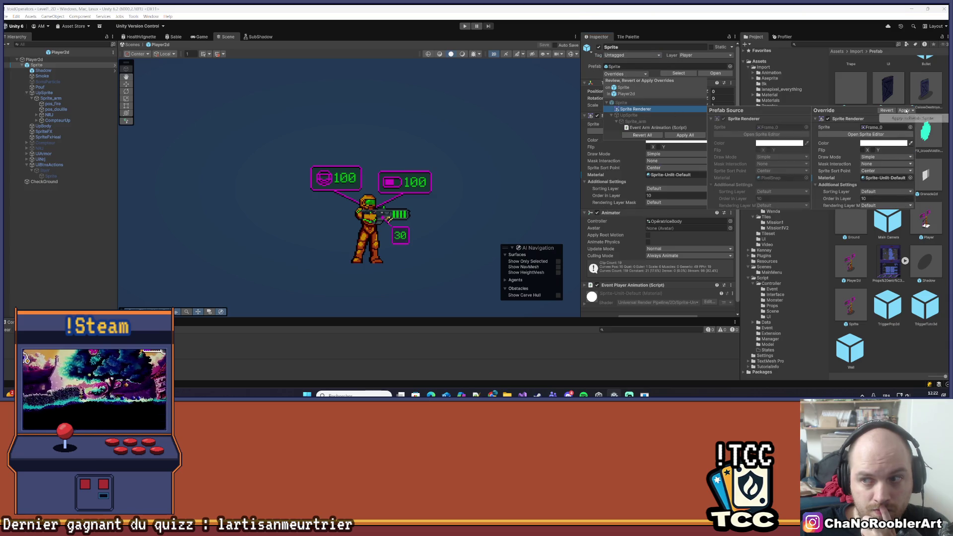
pyautogui.click(907, 118)
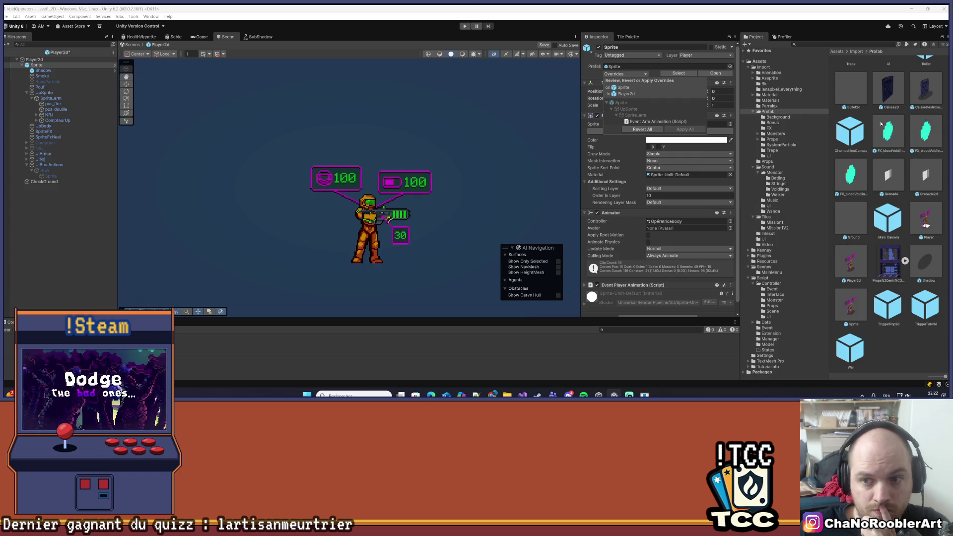
pyautogui.click(698, 181)
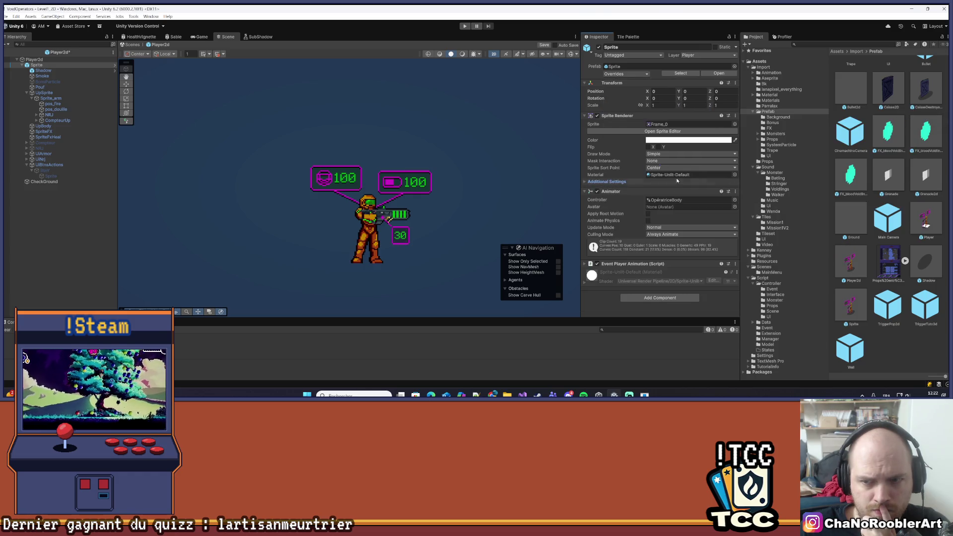
# - Browse the Sprite Renderer's material choices, dismiss them unchanged and clear the selection
pyautogui.click(735, 174)
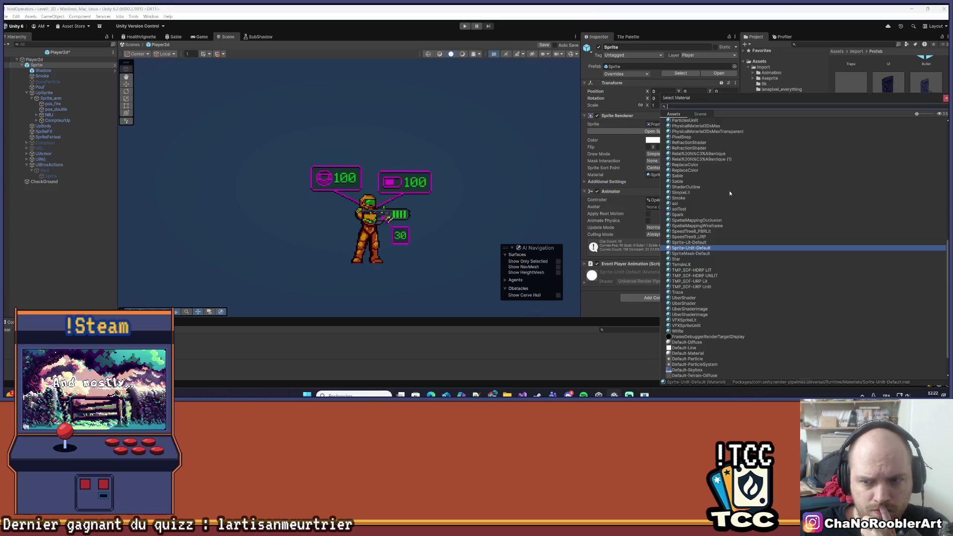
pyautogui.click(711, 204)
pyautogui.click(88, 230)
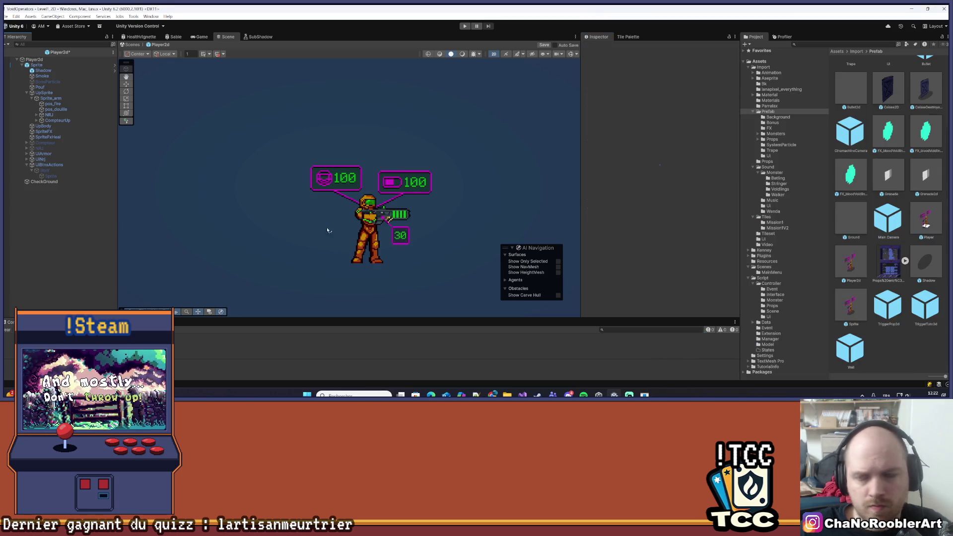
# - Open the Sprite prefab, browse its materials keeping Sprite-Unlit-Default, then list the Material folder
pyautogui.doubleClick(851, 305)
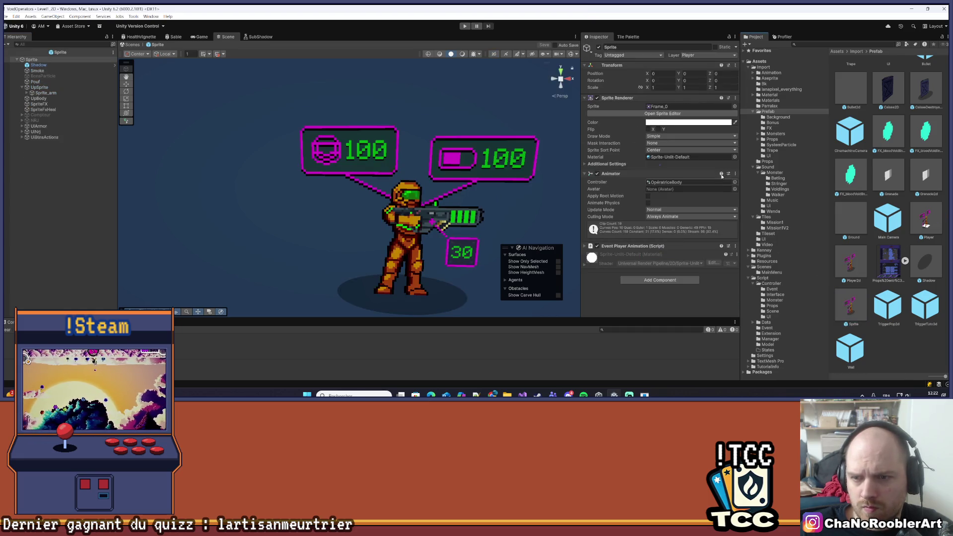
pyautogui.click(736, 157)
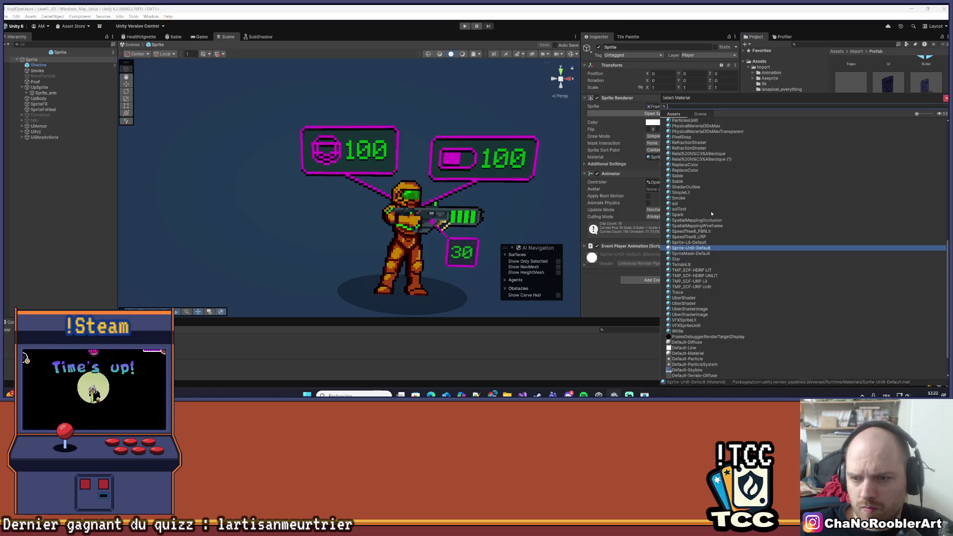
pyautogui.scroll(-2, 736, 253)
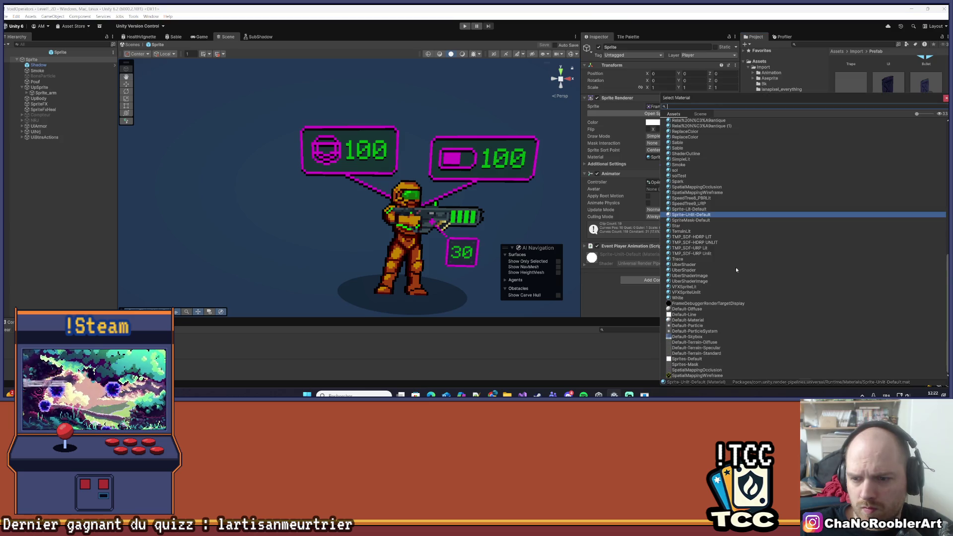
pyautogui.scroll(5, 735, 270)
pyautogui.scroll(7, 734, 274)
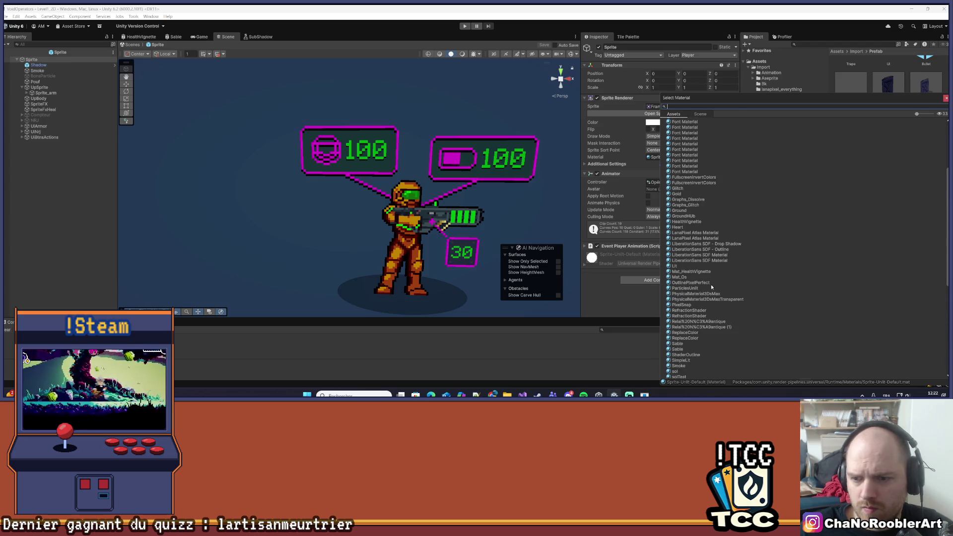
pyautogui.scroll(-5, 716, 262)
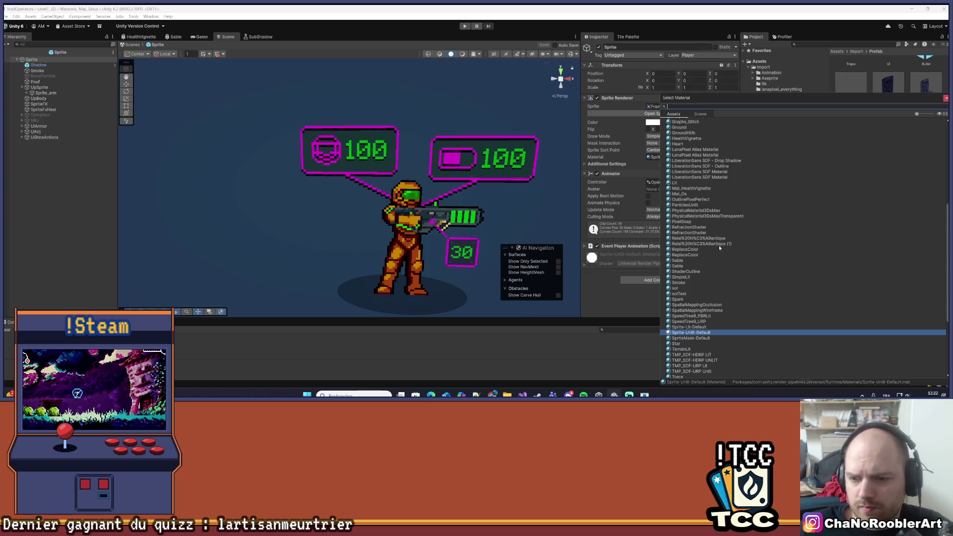
pyautogui.scroll(-4, 718, 248)
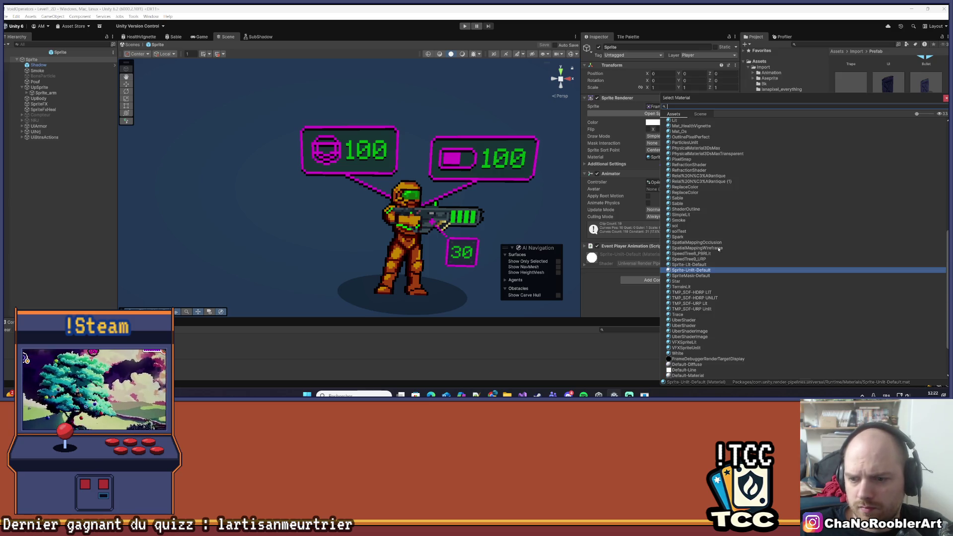
pyautogui.press('Escape')
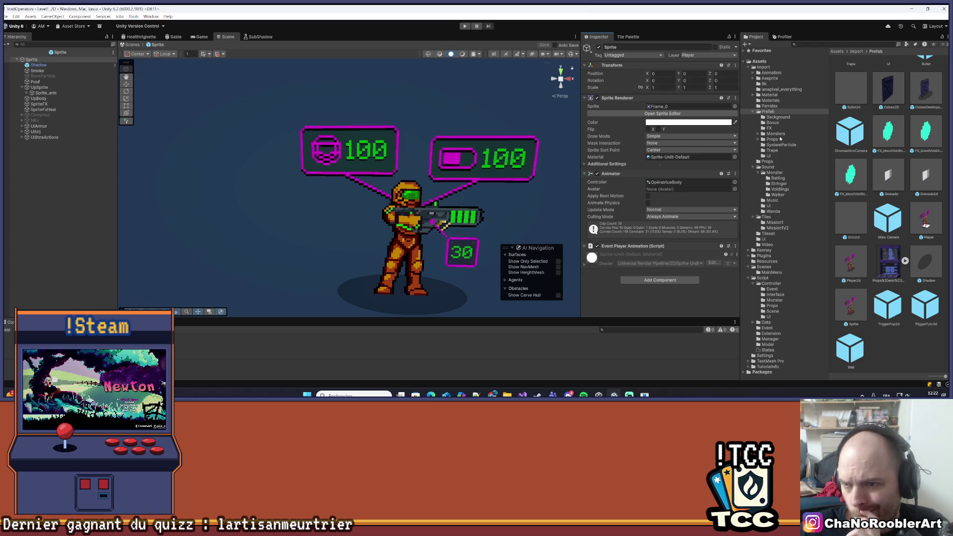
pyautogui.click(772, 95)
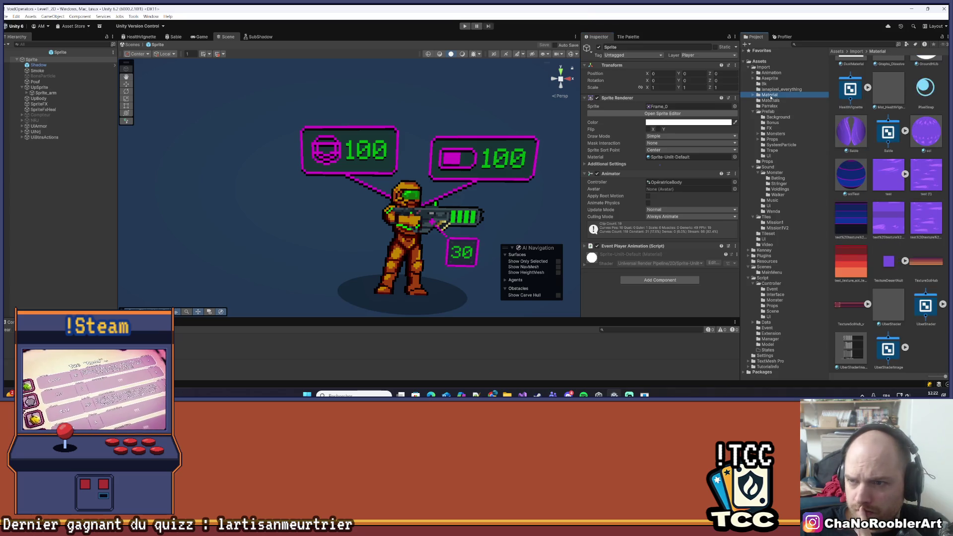
# - Assign the PixelSnap material to the Sprite prefab's Sprite Renderer and return to Level1_2D
pyautogui.scroll(3, 913, 331)
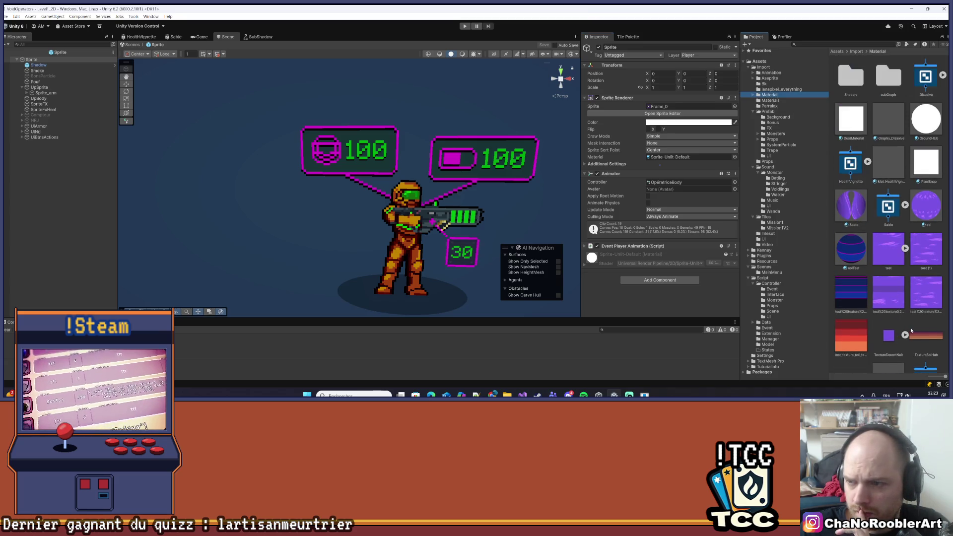
pyautogui.moveTo(926, 163); pyautogui.dragTo(669, 158)
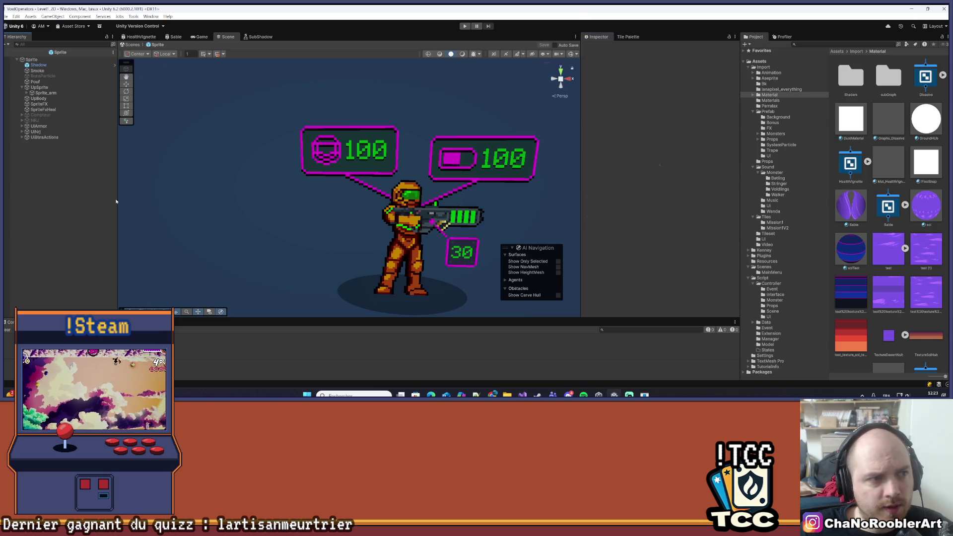
pyautogui.click(4, 54)
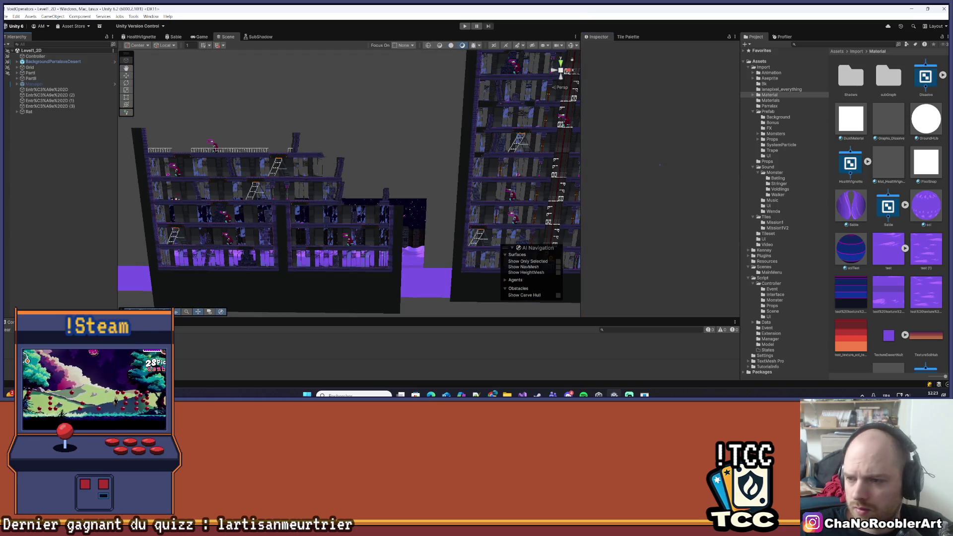
# - Open the Player prefab from the Prefab folder for editing
pyautogui.scroll(-3, 857, 243)
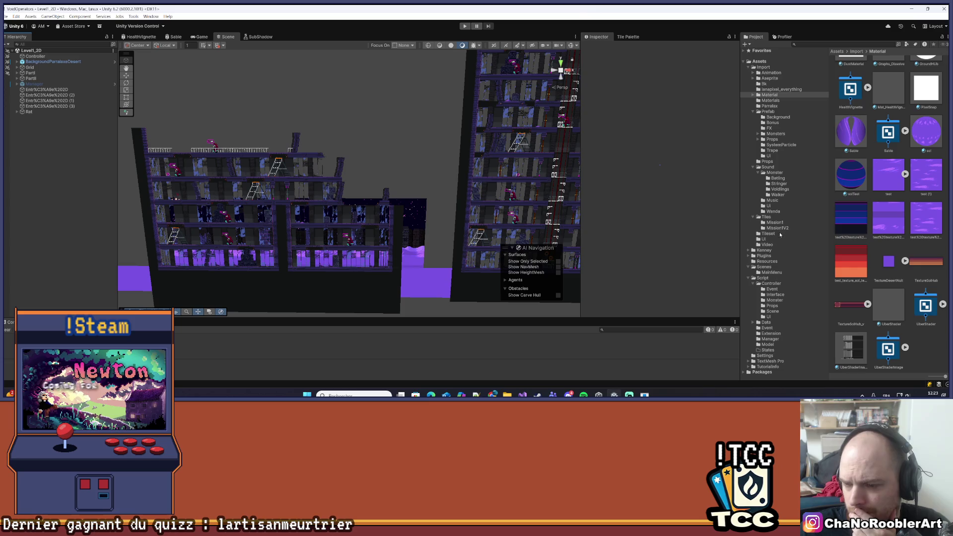
pyautogui.click(770, 112)
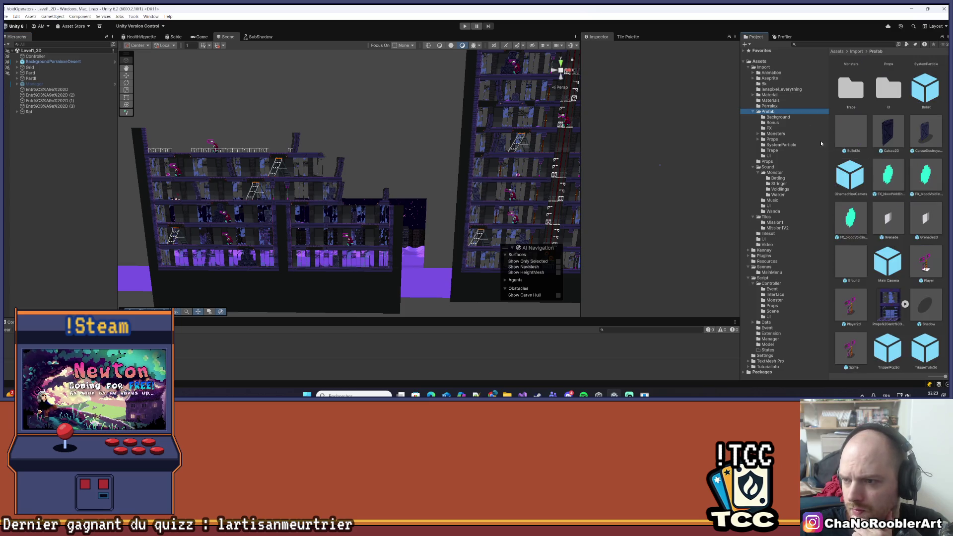
pyautogui.scroll(-3, 887, 235)
pyautogui.doubleClick(927, 222)
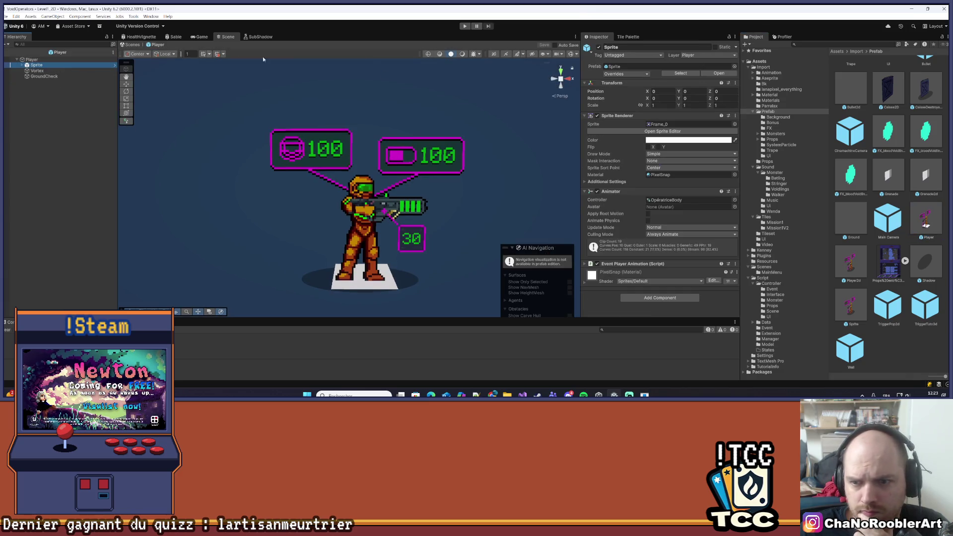
# - Open the Player2d prefab, inspect its Sprite child's components, then return to Level1_2D
pyautogui.click(857, 261)
pyautogui.doubleClick(857, 261)
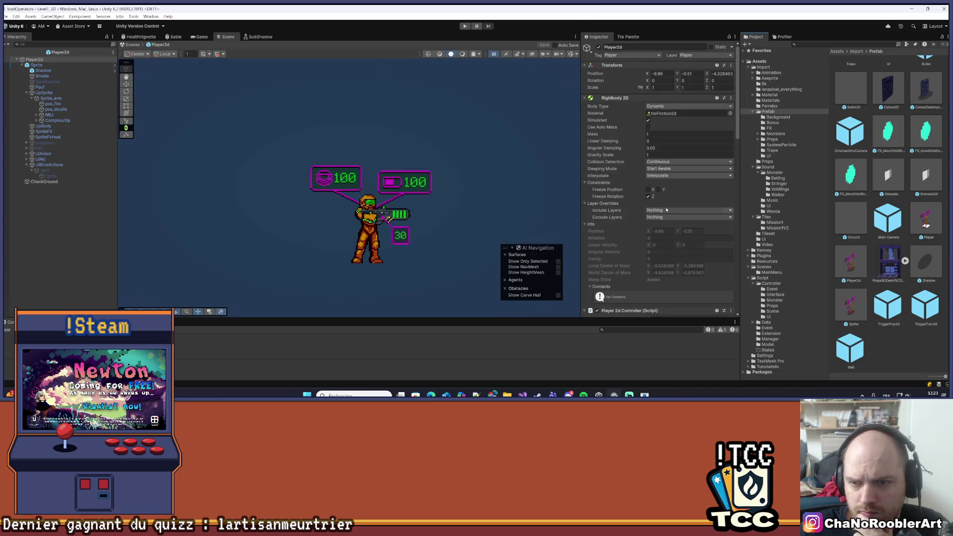
pyautogui.scroll(-10, 662, 205)
pyautogui.scroll(-10, 662, 205)
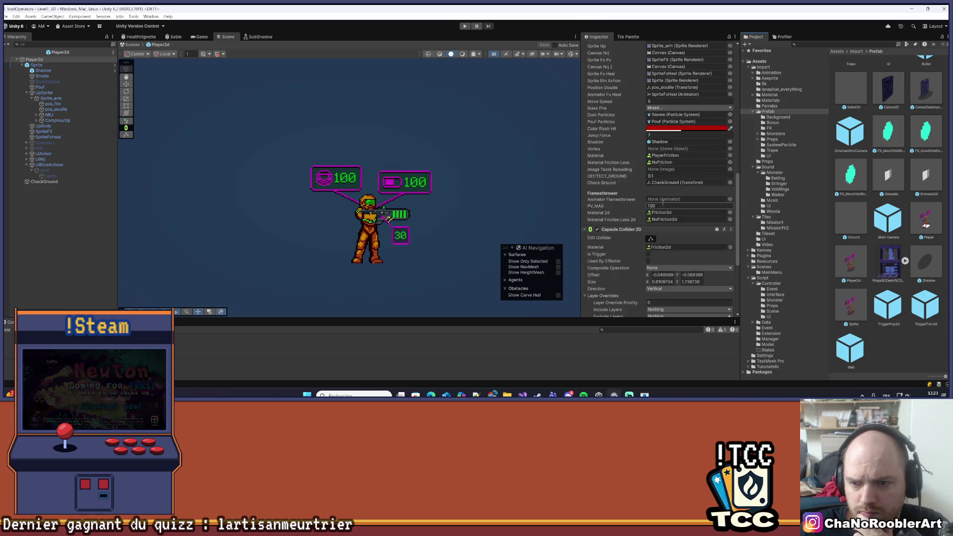
pyautogui.scroll(15, 665, 202)
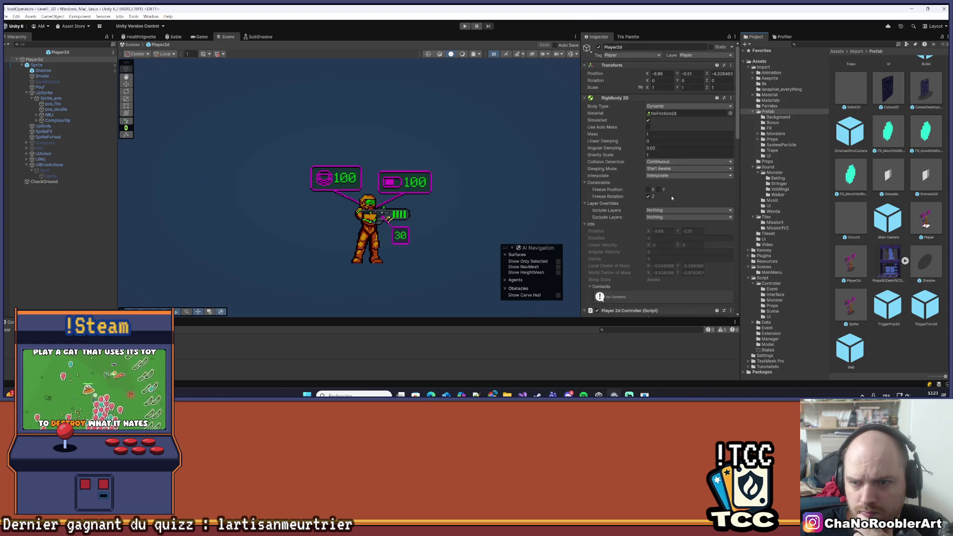
pyautogui.scroll(-5, 672, 198)
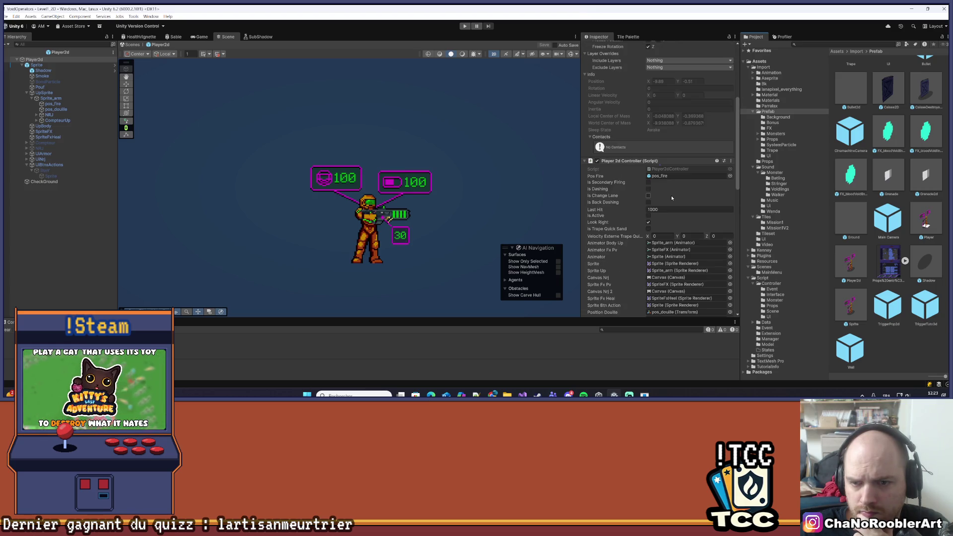
pyautogui.scroll(-3, 671, 198)
pyautogui.scroll(-10, 670, 198)
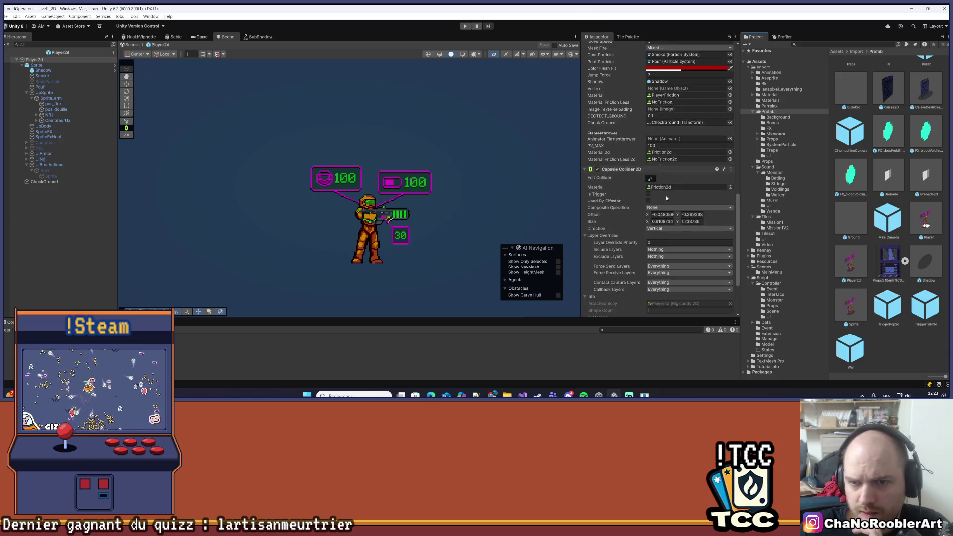
pyautogui.click(34, 65)
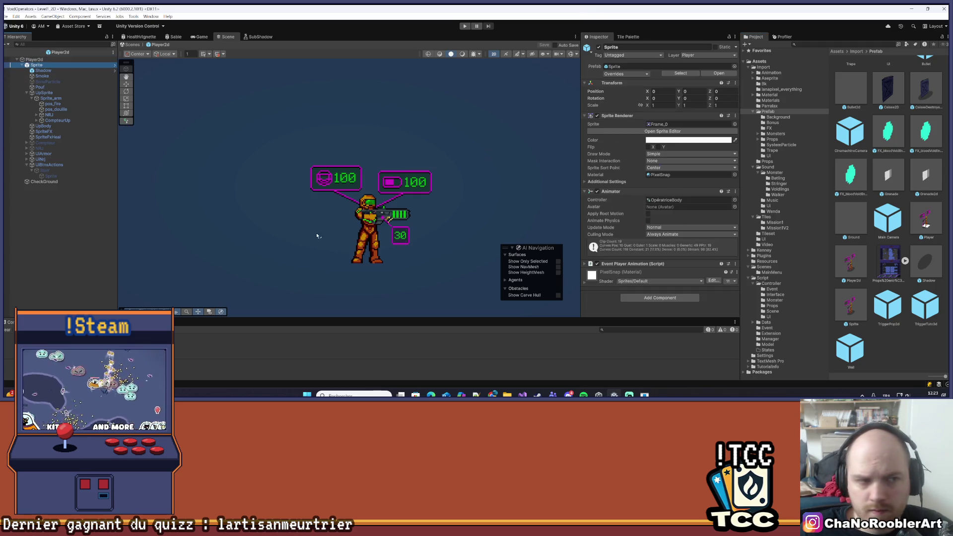
pyautogui.click(6, 53)
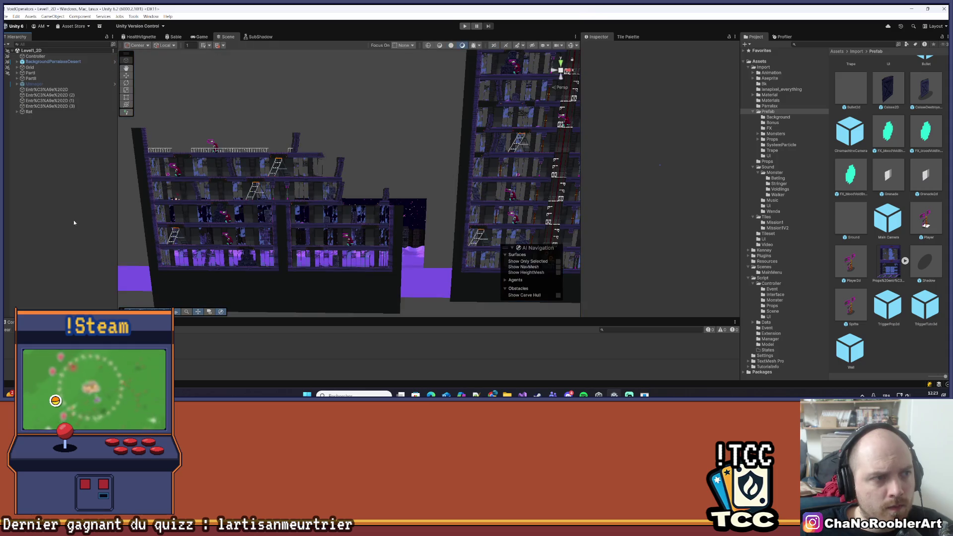
# - Orbit around the level buildings, then open the Scenes folder and select the Level1 scene
pyautogui.scroll(-3, 298, 177)
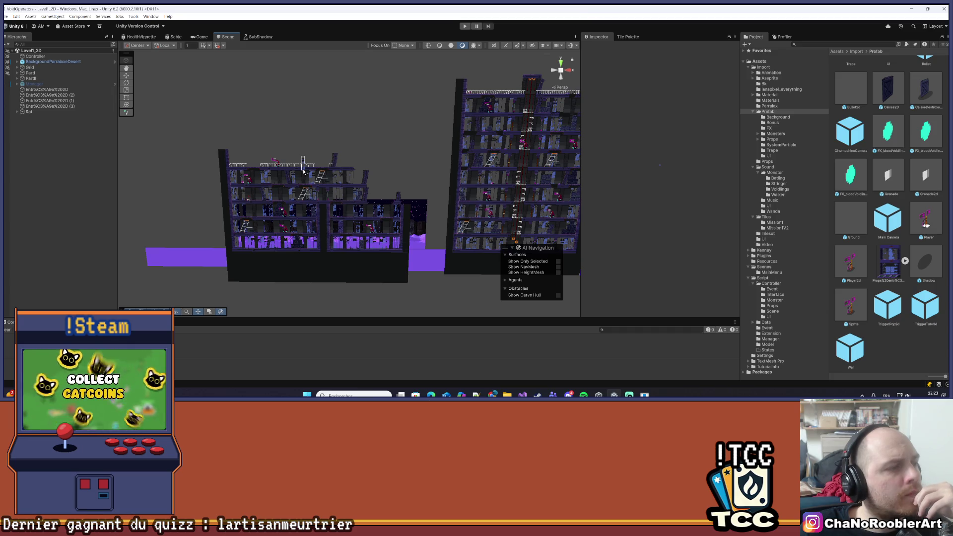
pyautogui.moveTo(304, 171); pyautogui.dragTo(559, 73)
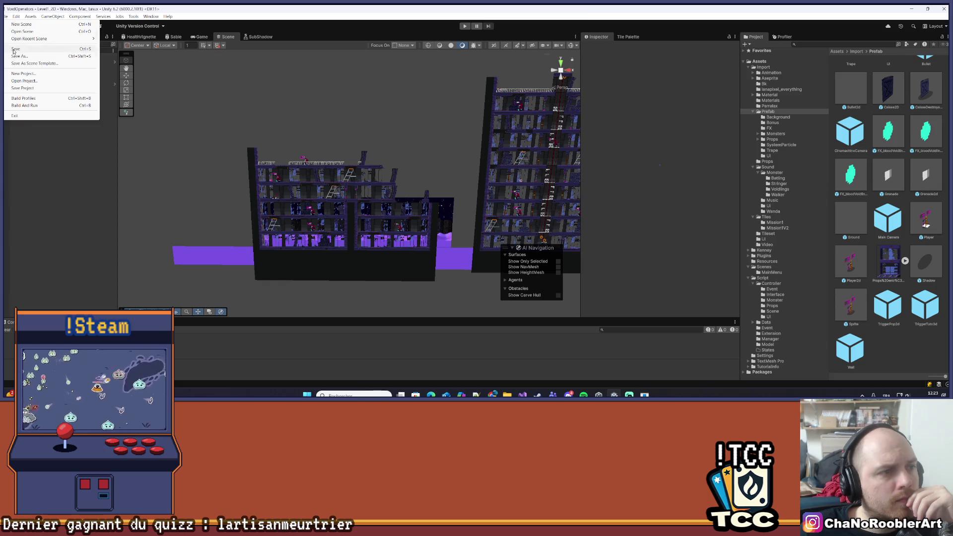
pyautogui.click(767, 267)
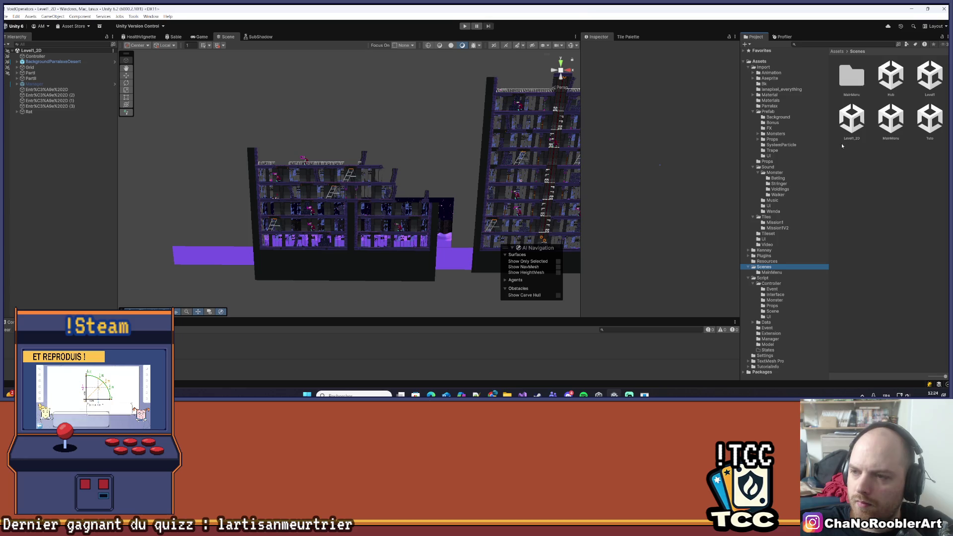
pyautogui.click(925, 78)
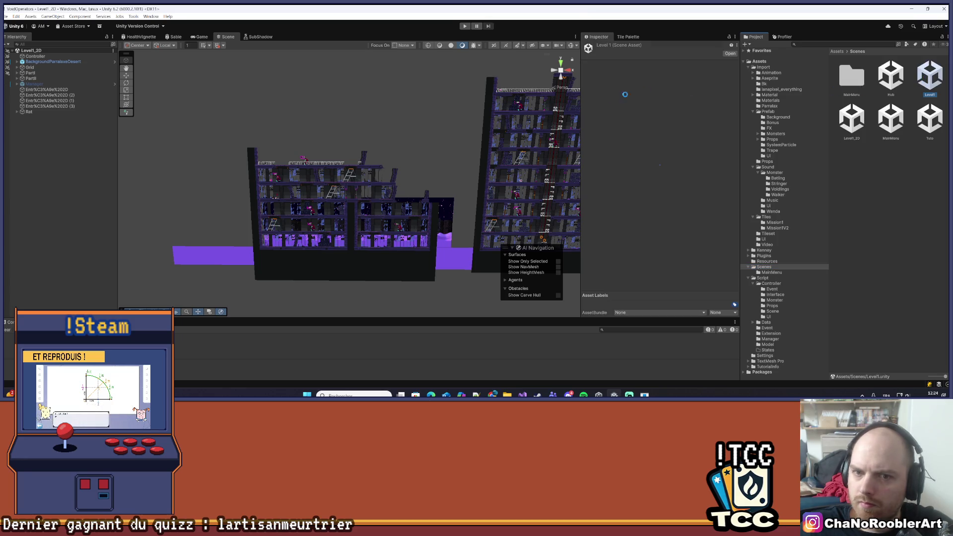
# - Start Play mode and walk the player left, then right toward the cactus enemies
pyautogui.click(464, 27)
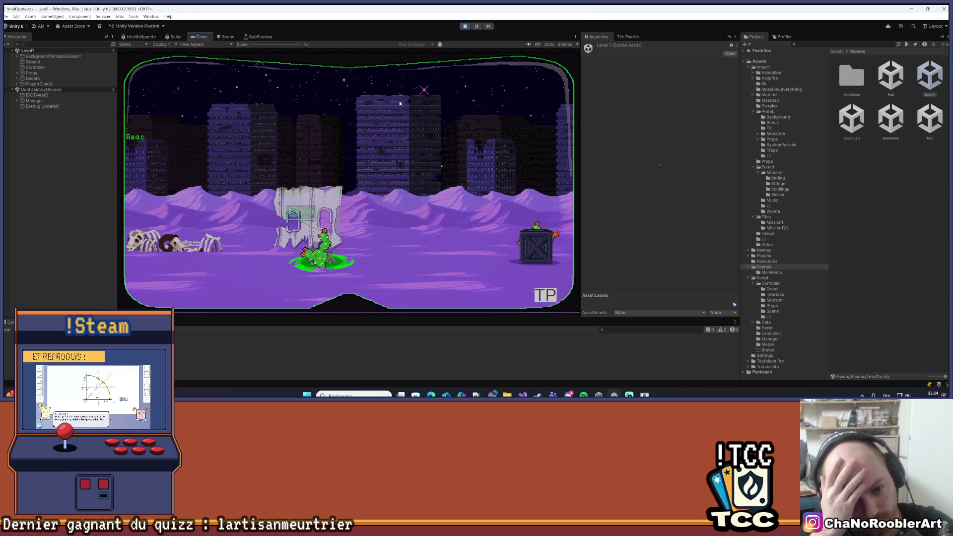
pyautogui.press('a')
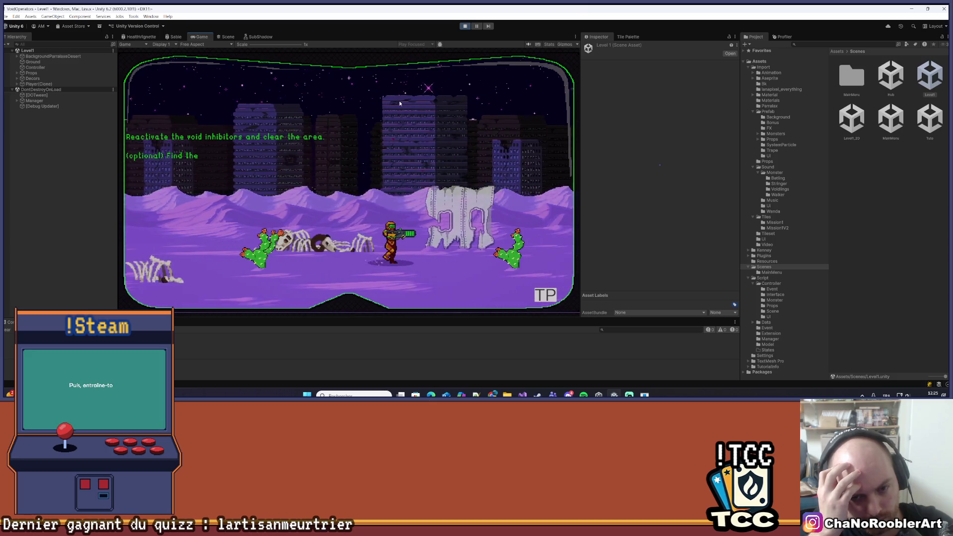
pyautogui.press('a')
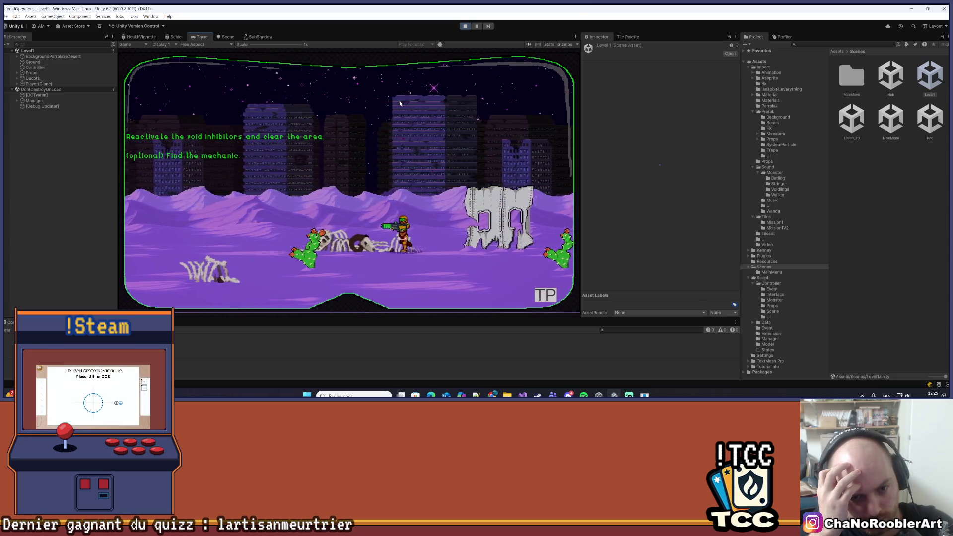
pyautogui.press('a')
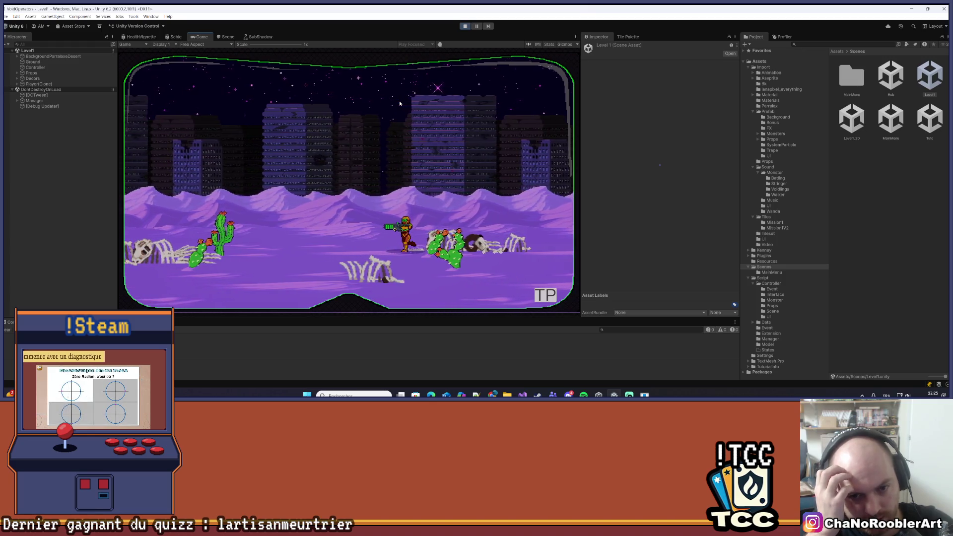
pyautogui.press('a')
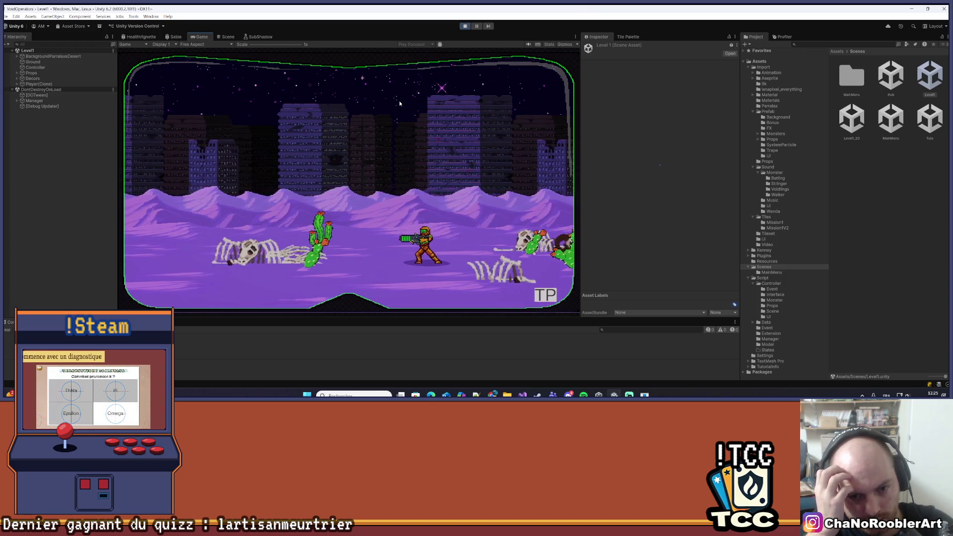
pyautogui.press('d')
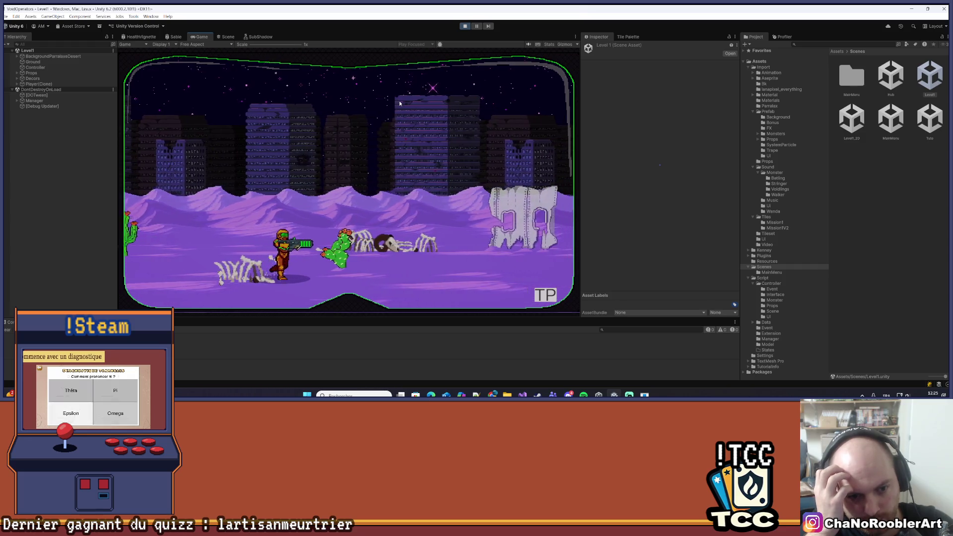
pyautogui.press('d')
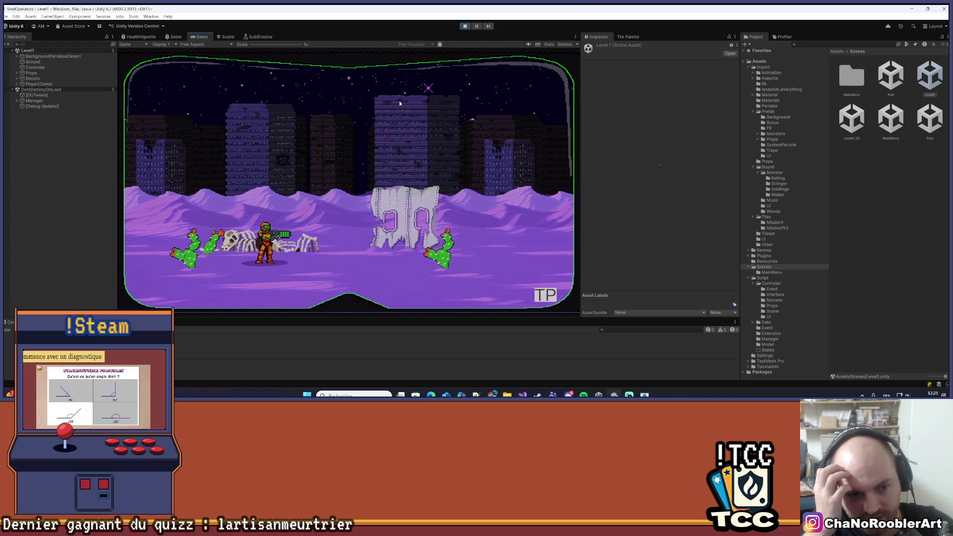
pyautogui.press('d')
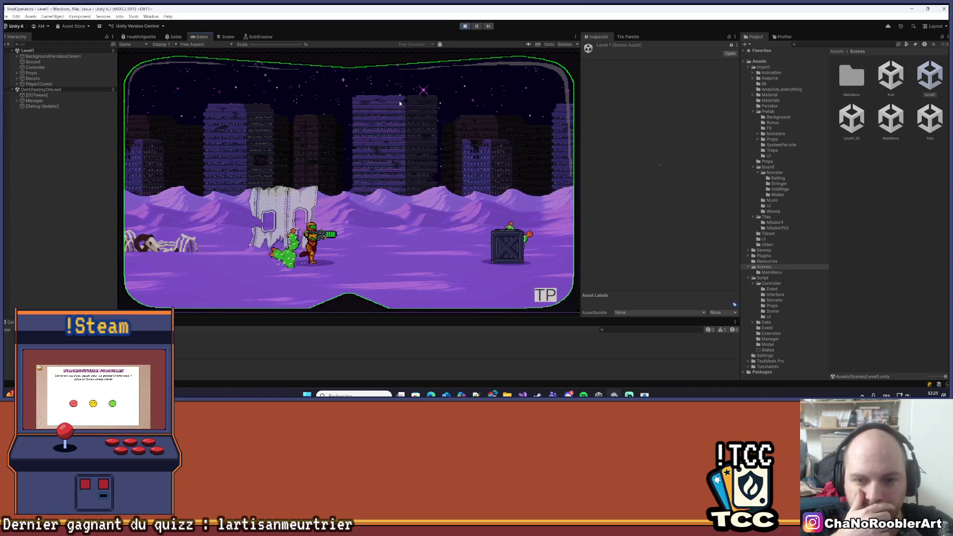
pyautogui.press('d')
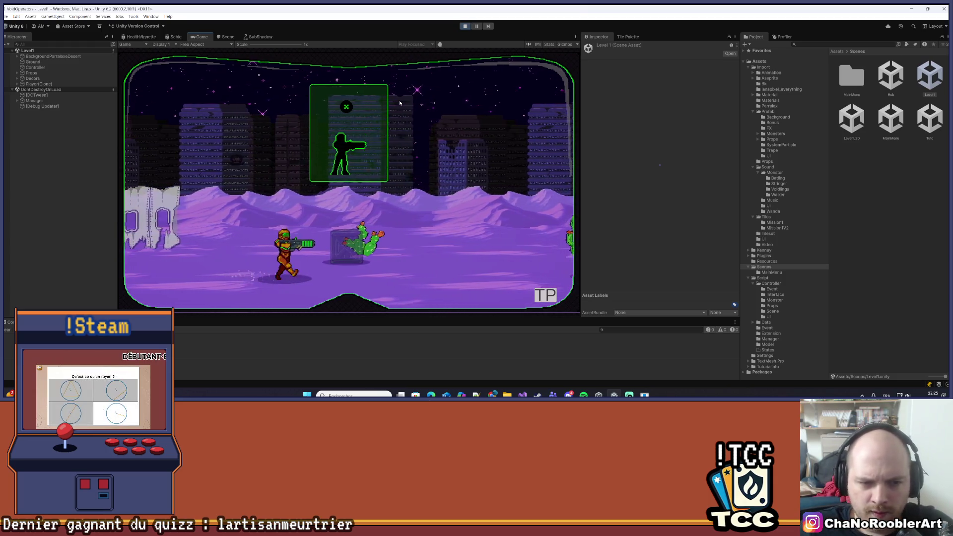
pyautogui.press('d')
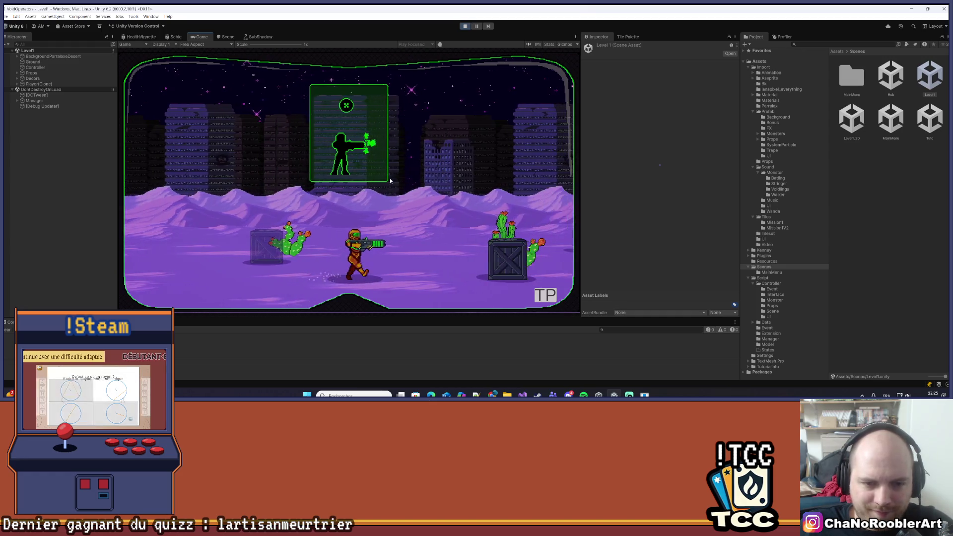
# - Fight the approaching monsters, turning left and right while shooting
pyautogui.press('a')
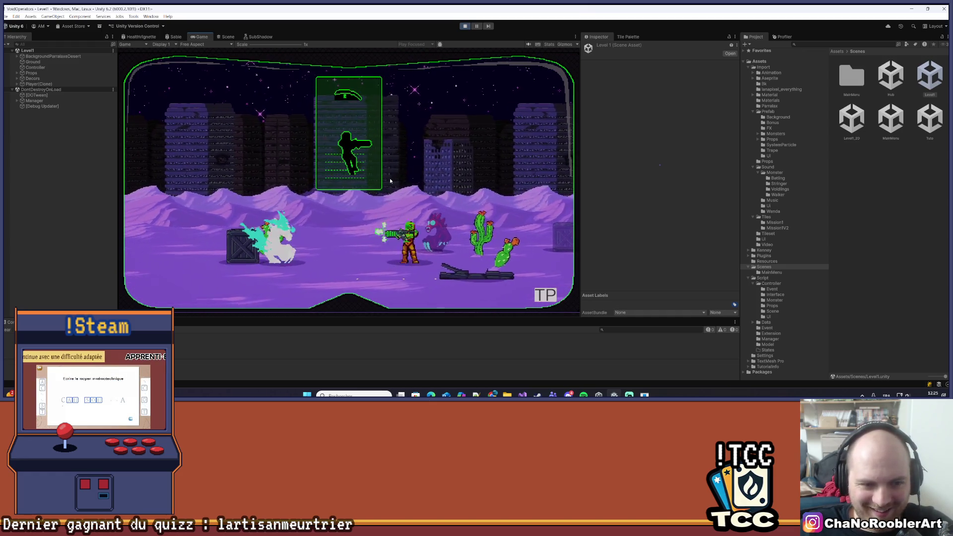
pyautogui.press('d')
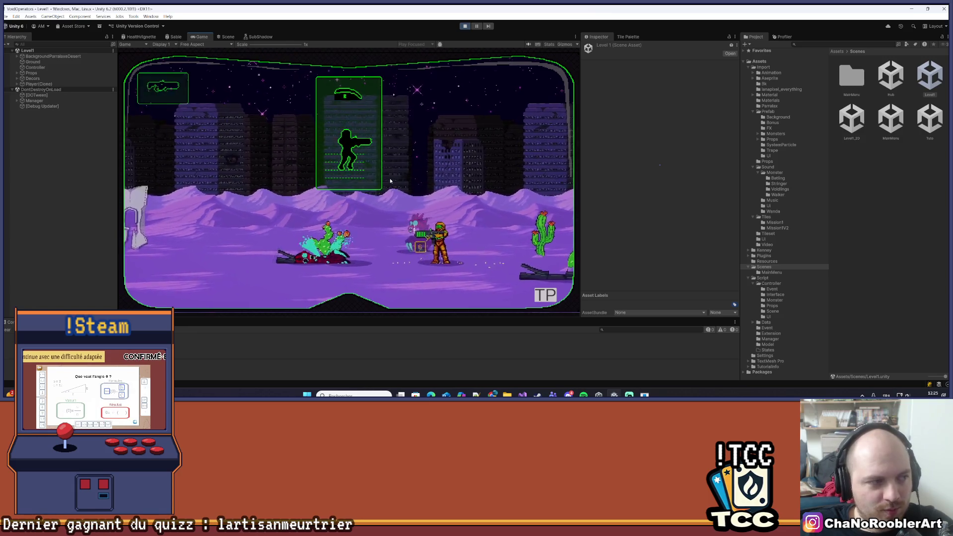
pyautogui.press('a')
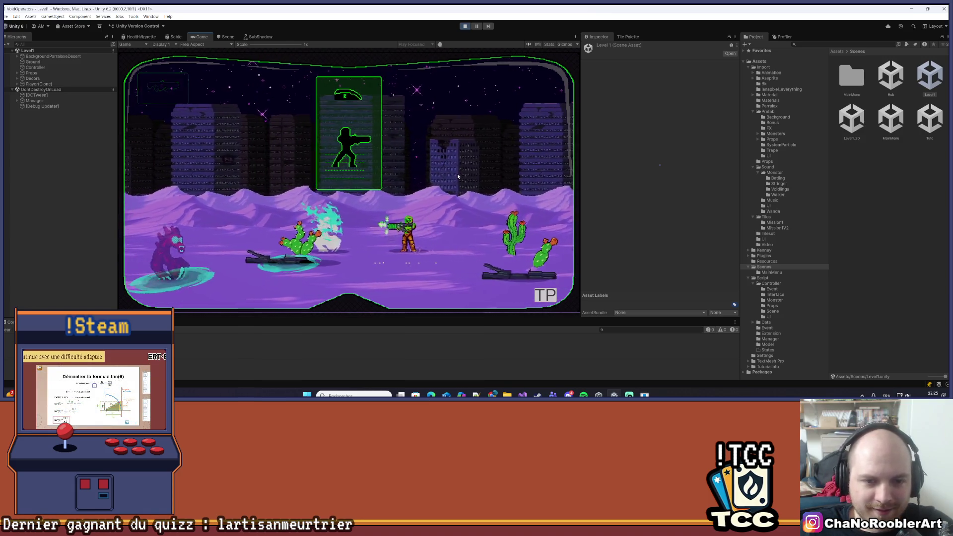
pyautogui.press('a')
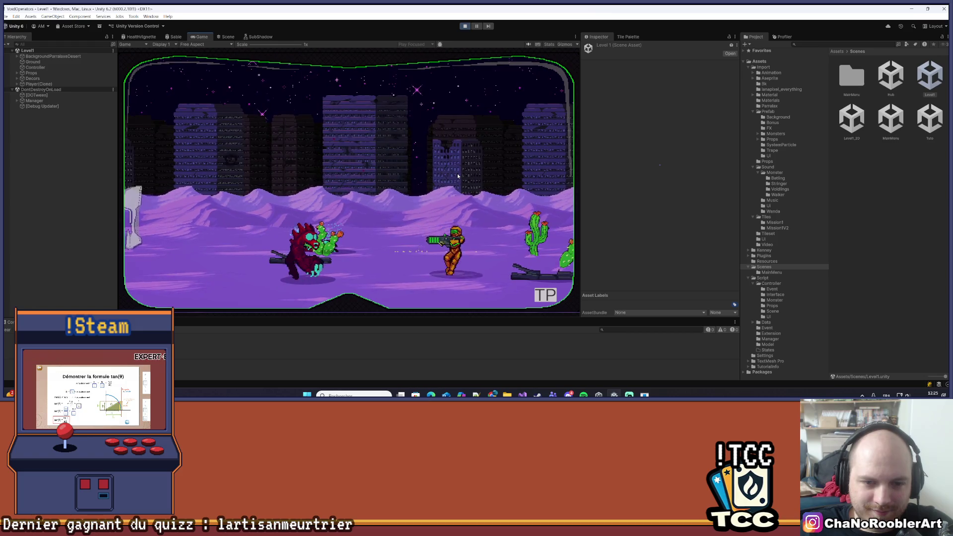
pyautogui.press('a')
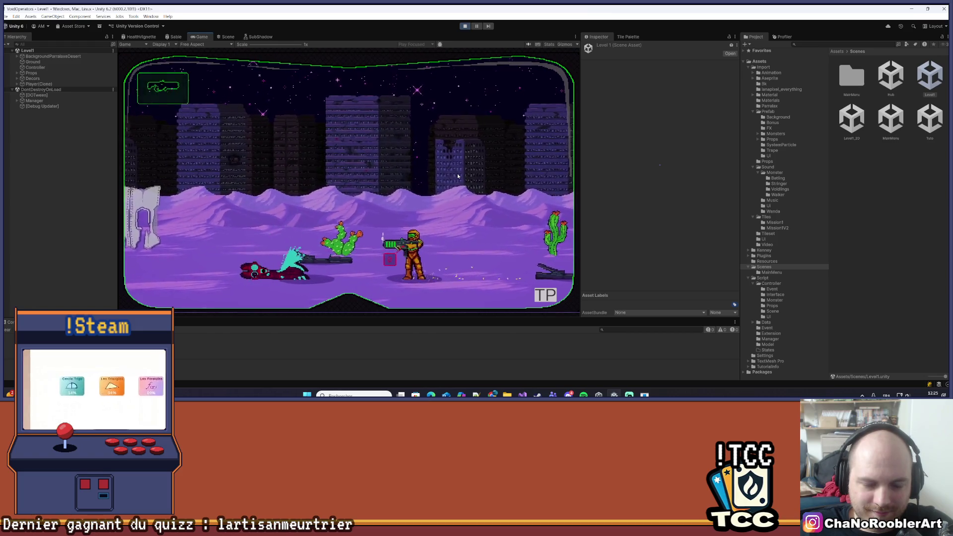
pyautogui.press('d')
pyautogui.press('a')
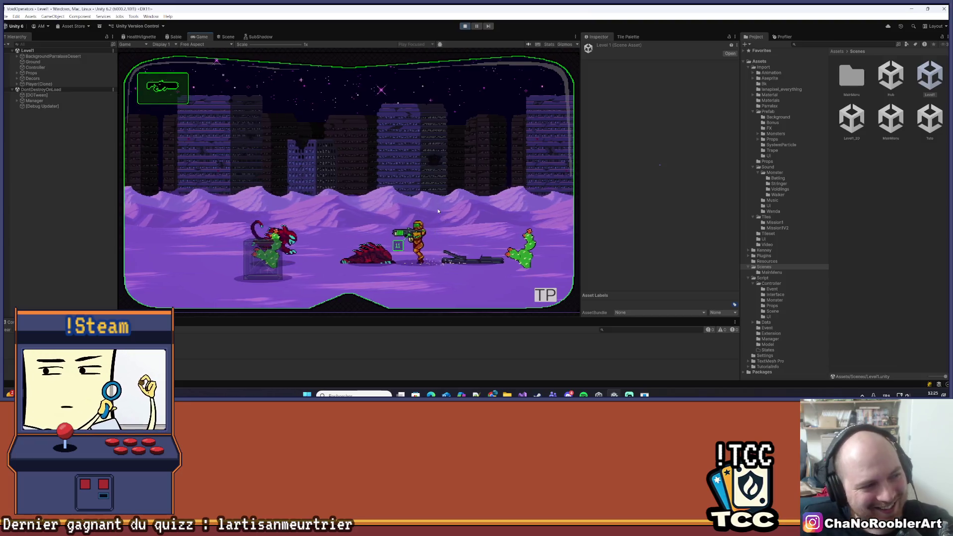
pyautogui.press('a')
pyautogui.press('d')
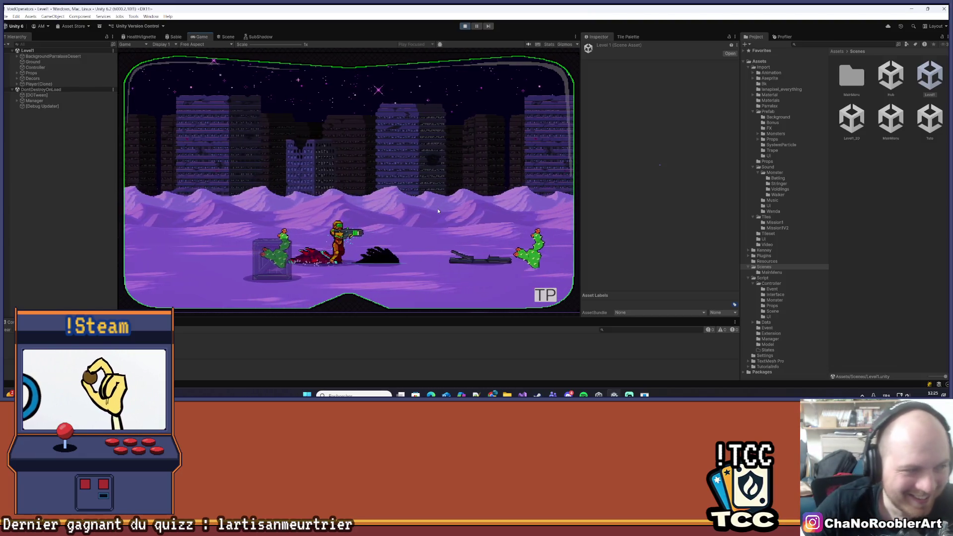
pyautogui.press('d')
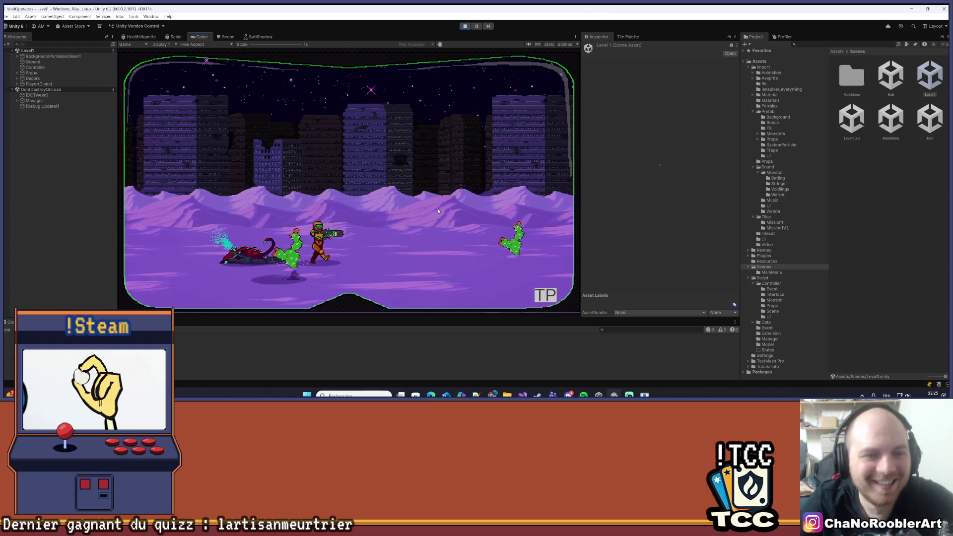
pyautogui.press('d')
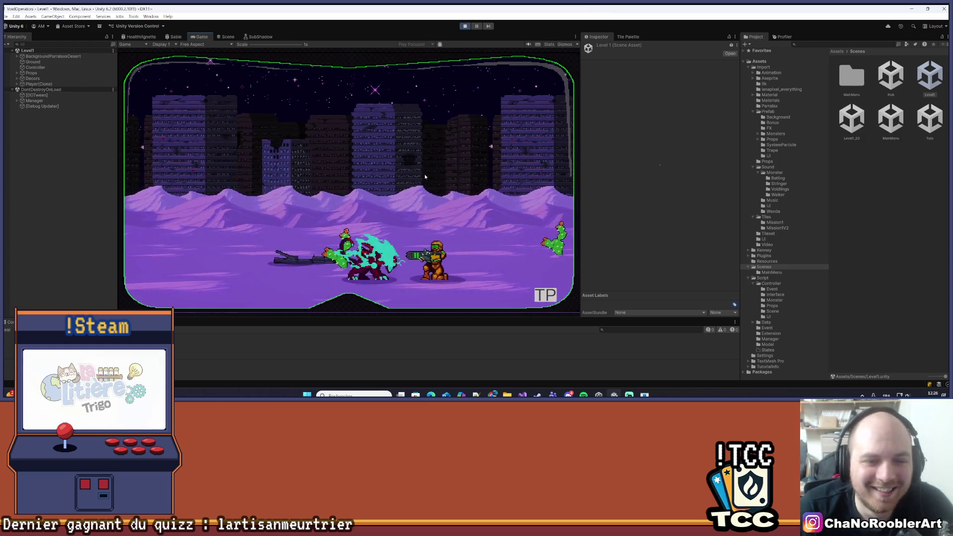
pyautogui.press('a')
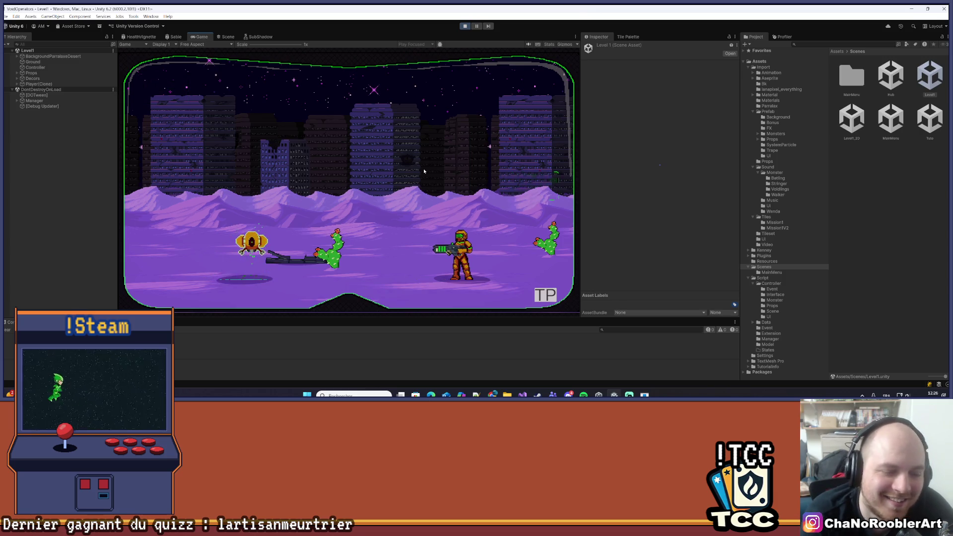
# - Walk the player left through the desert, then back right into the next area
pyautogui.press('a')
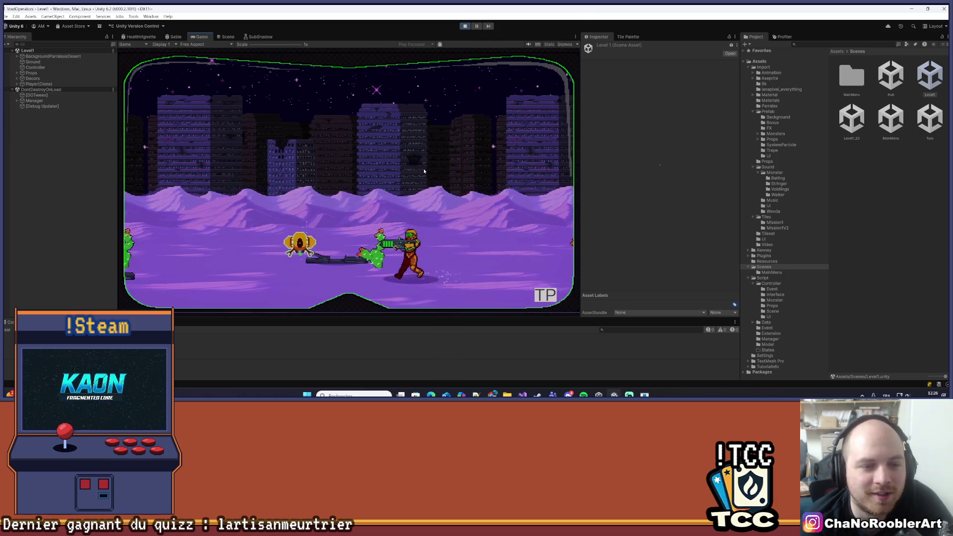
pyautogui.press('a')
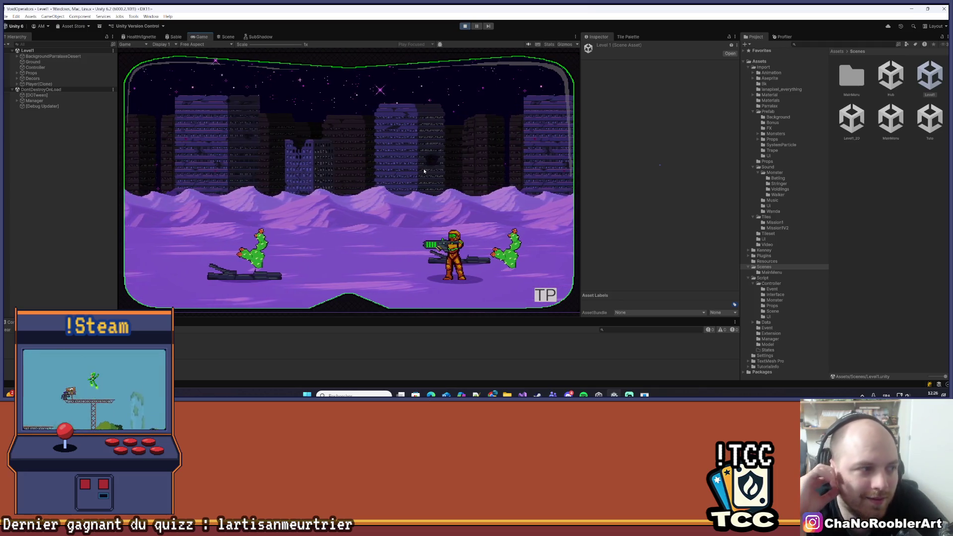
pyautogui.press('a')
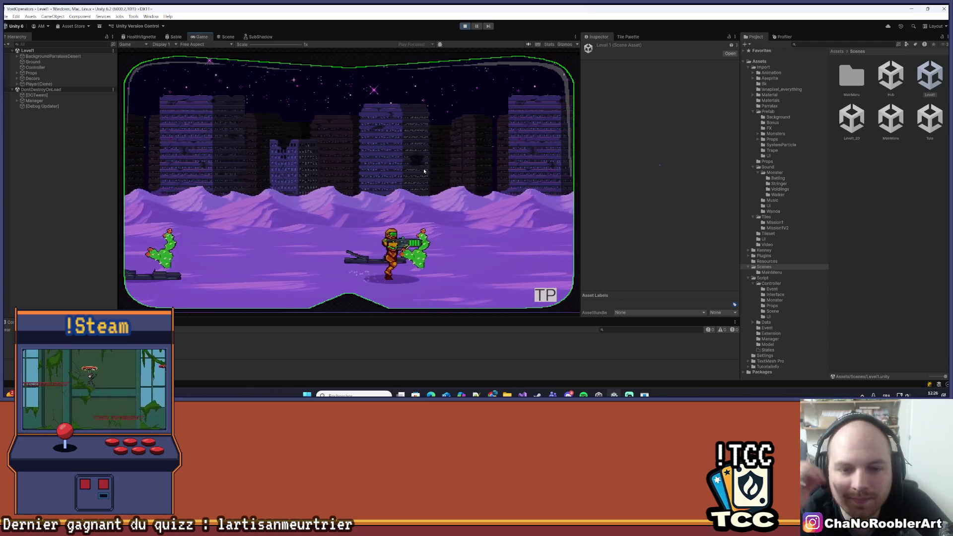
pyautogui.press('d')
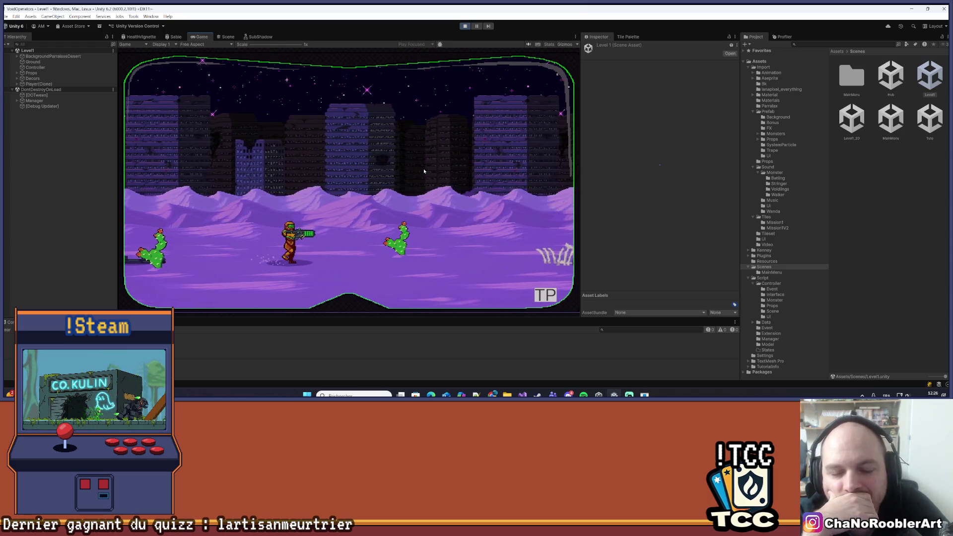
pyautogui.press('d')
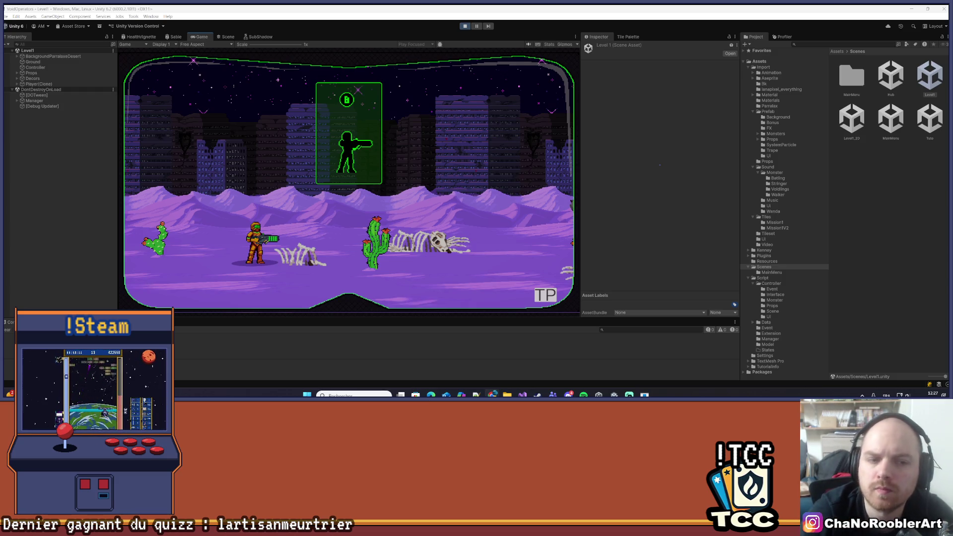
# - Advance right past the golem and cactus monsters, shooting and aiming upward at enemies
pyautogui.press('d')
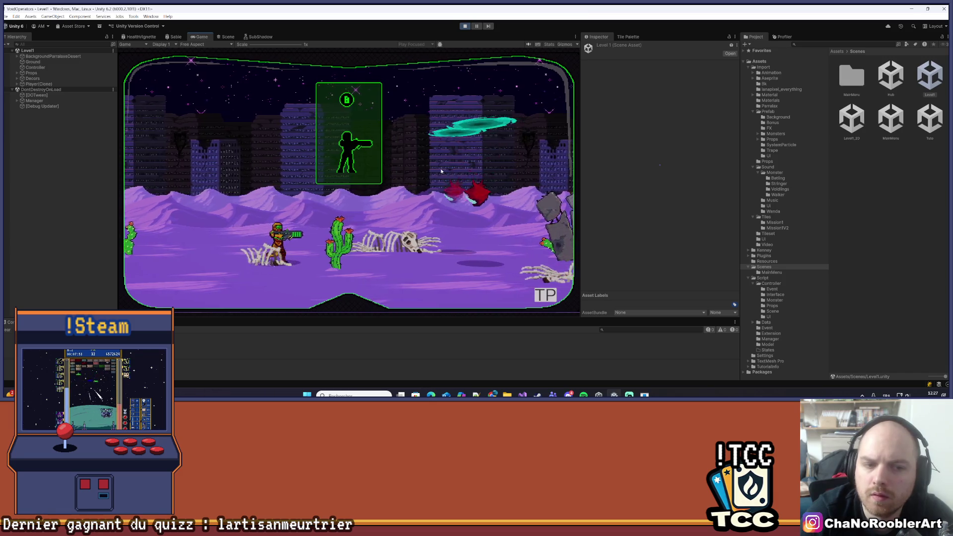
pyautogui.press('d')
pyautogui.press('a')
pyautogui.press('a')
pyautogui.press('d')
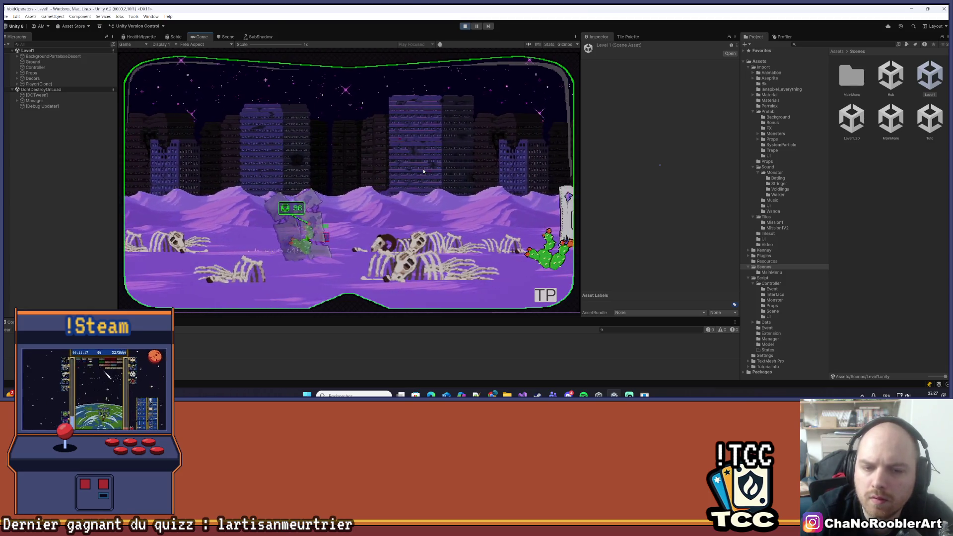
pyautogui.press('d')
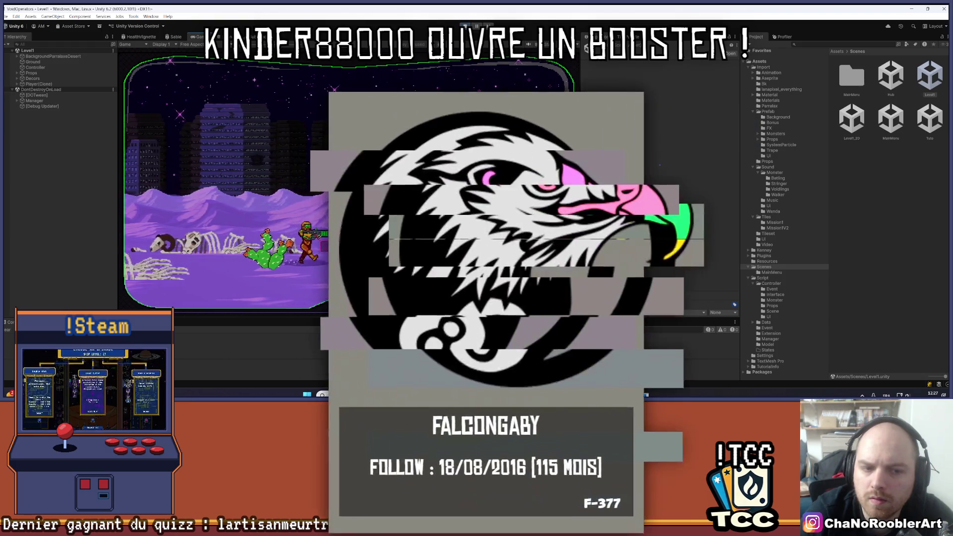
pyautogui.press('d')
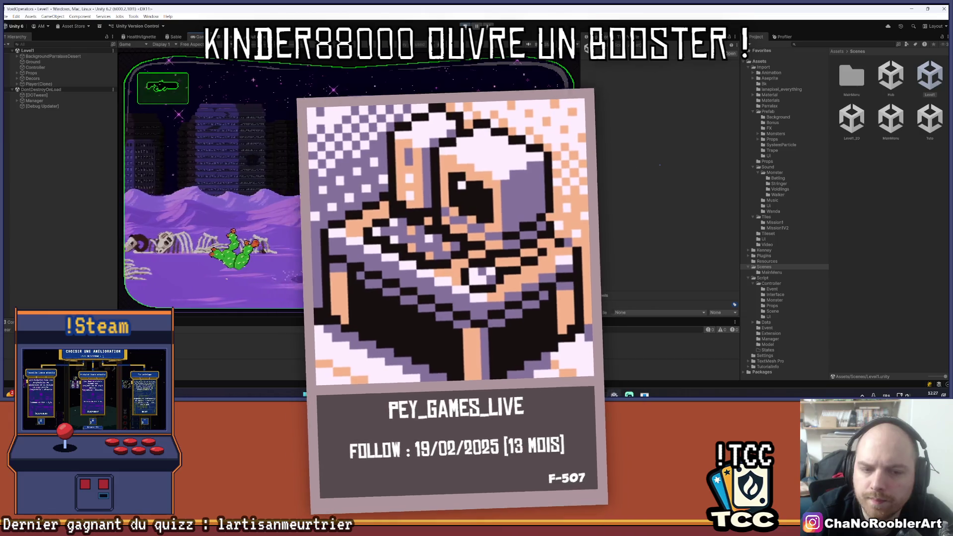
pyautogui.press('a')
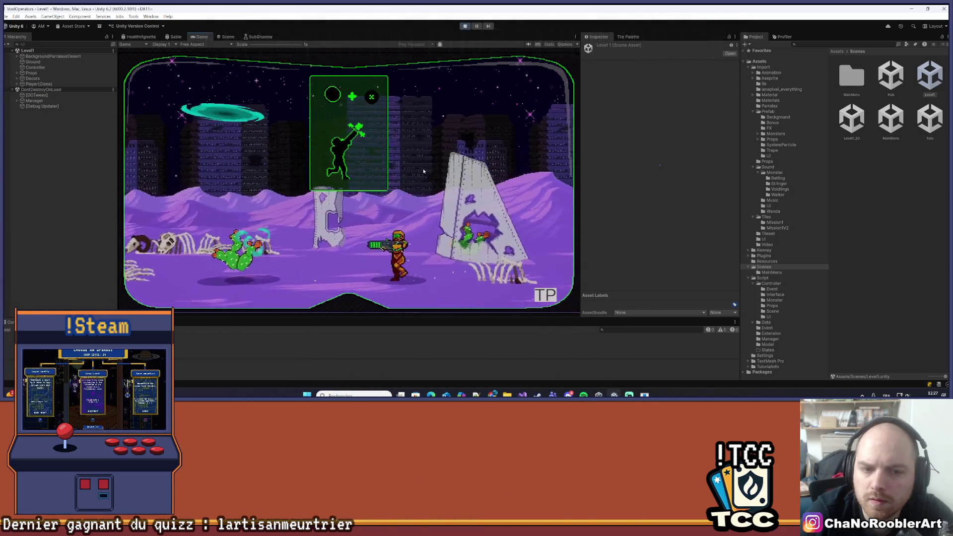
pyautogui.press('w')
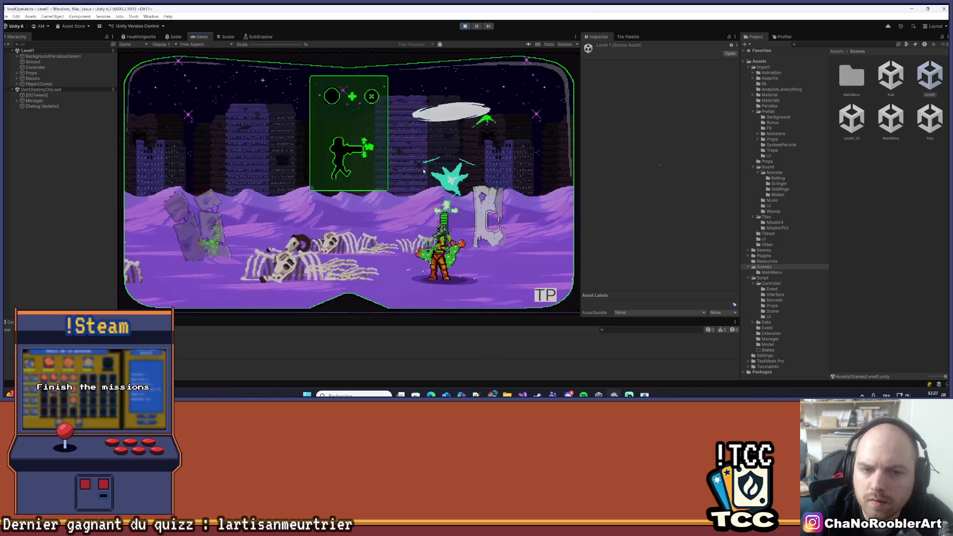
pyautogui.press('d')
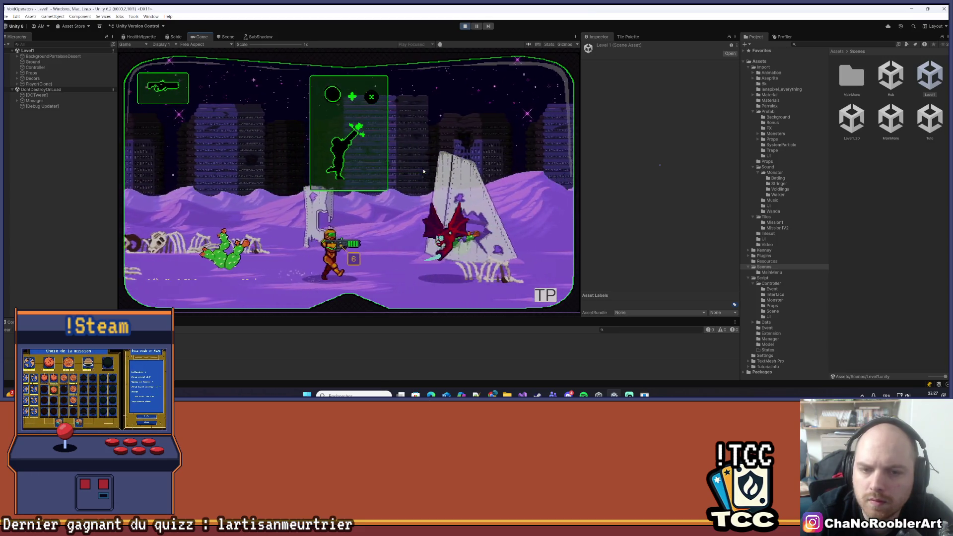
pyautogui.press('d')
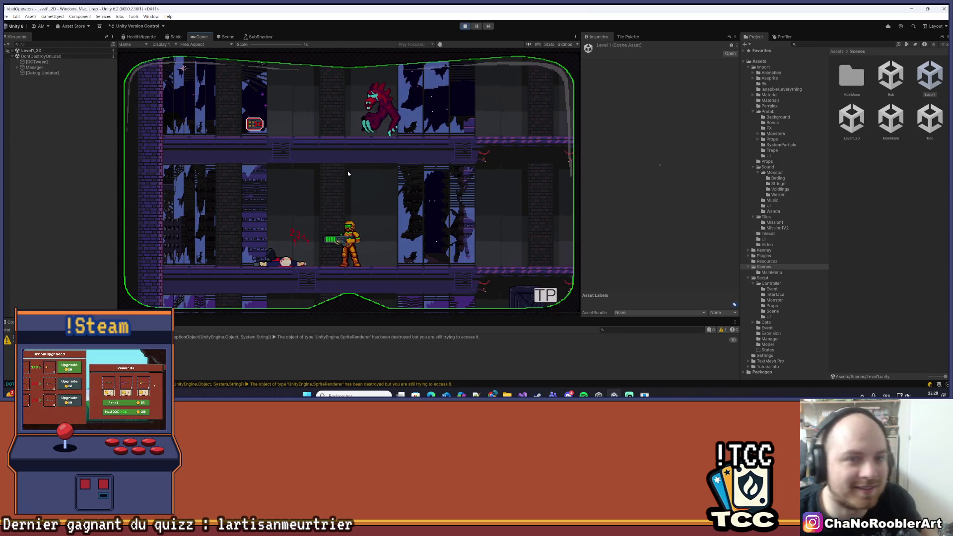
# - Stop the Level1 play test
pyautogui.click(465, 26)
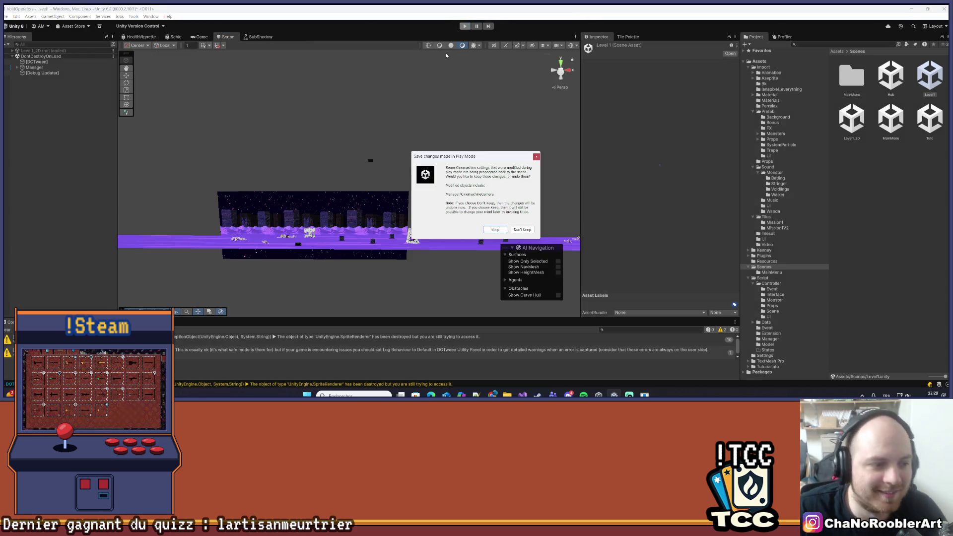
# - Answer the play-mode changes prompt and save the Level1 scene with File > Save
pyautogui.click(537, 157)
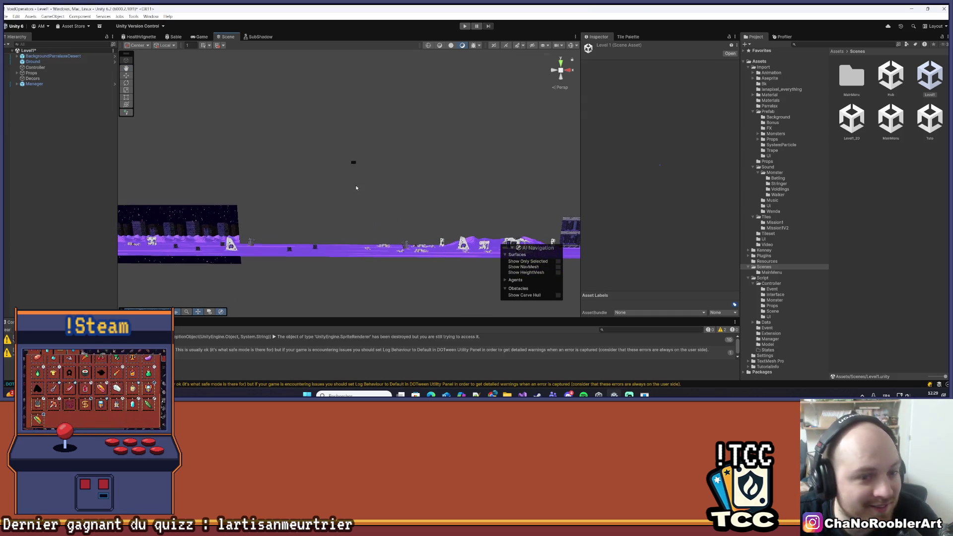
pyautogui.scroll(-6, 461, 168)
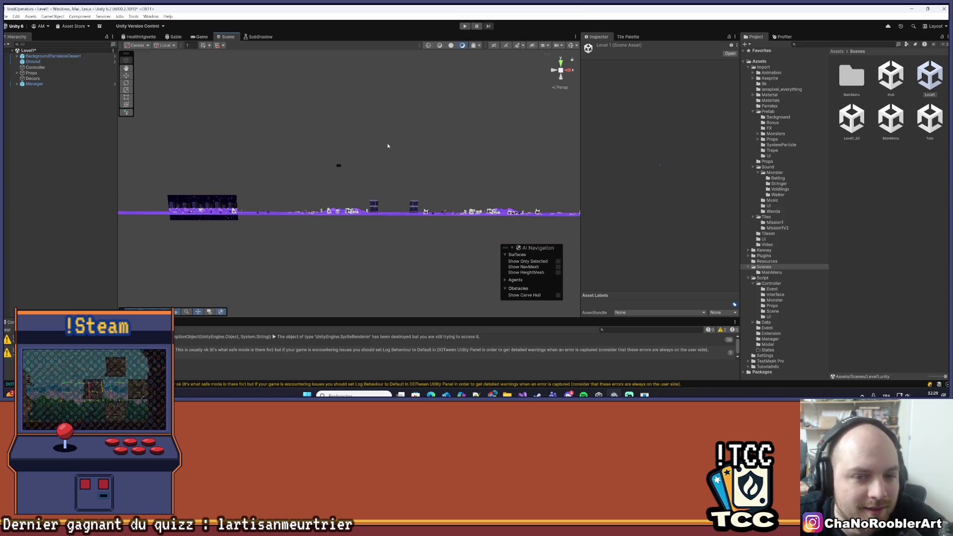
pyautogui.scroll(3, 436, 154)
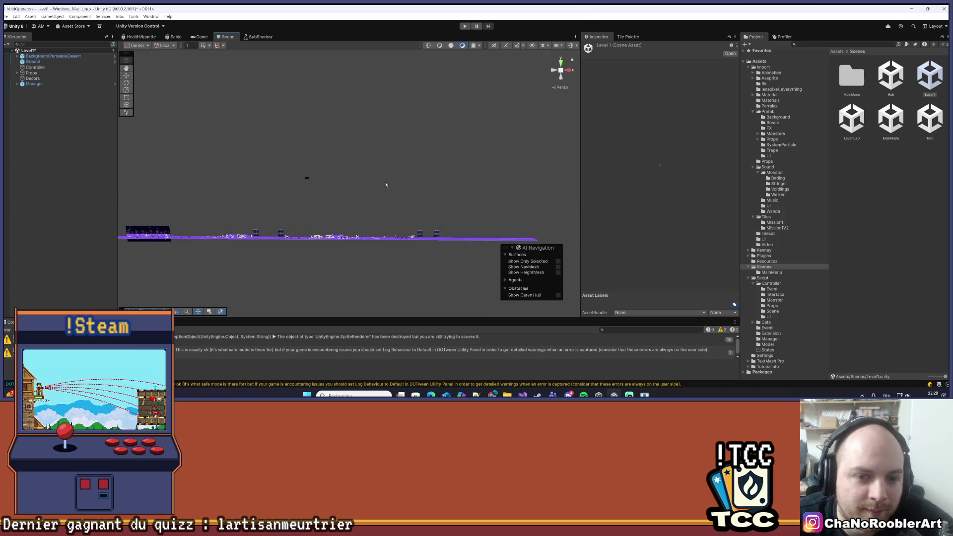
pyautogui.click(7, 16)
pyautogui.click(13, 50)
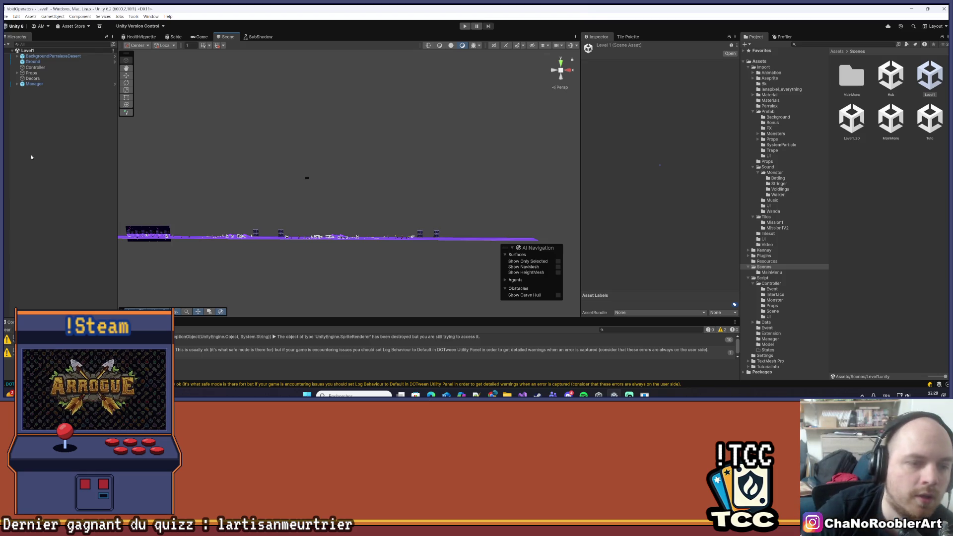
# - Open the Level1_2D scene from the Scenes folder
pyautogui.scroll(5, 286, 207)
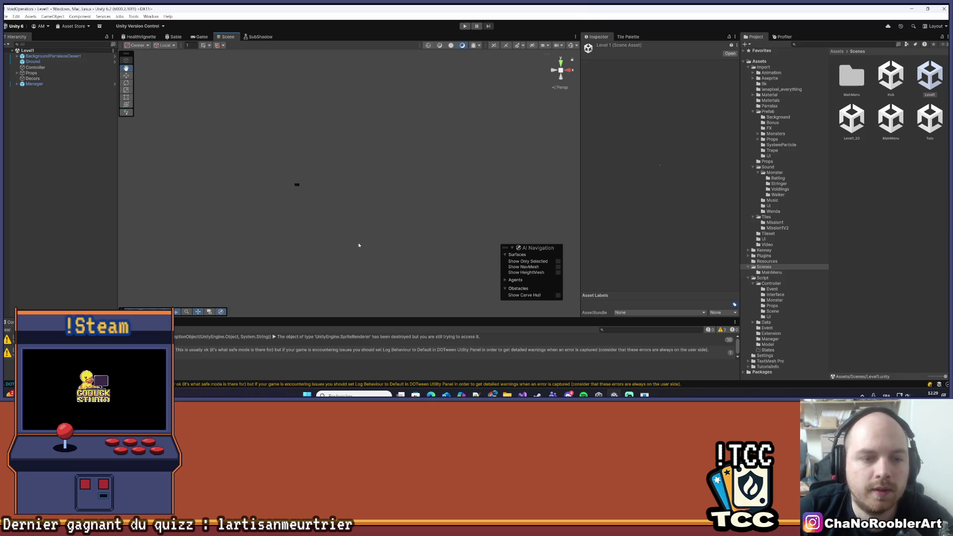
pyautogui.scroll(-3, 348, 252)
pyautogui.scroll(2, 358, 219)
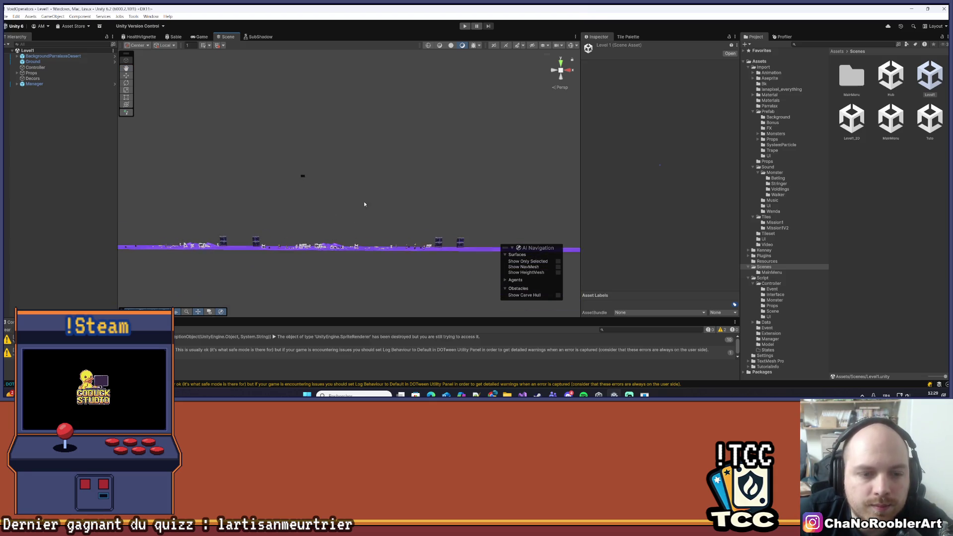
pyautogui.scroll(2, 370, 213)
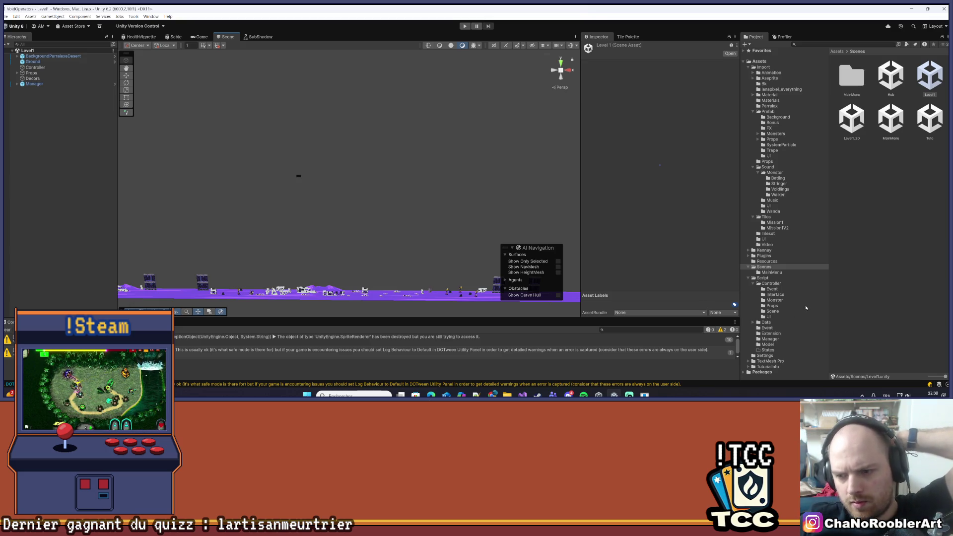
pyautogui.doubleClick(852, 119)
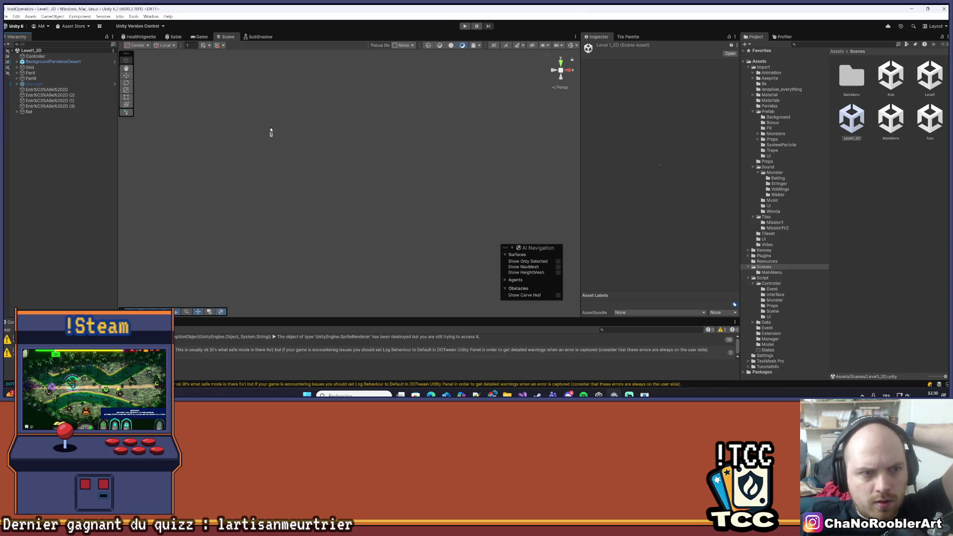
pyautogui.click(201, 37)
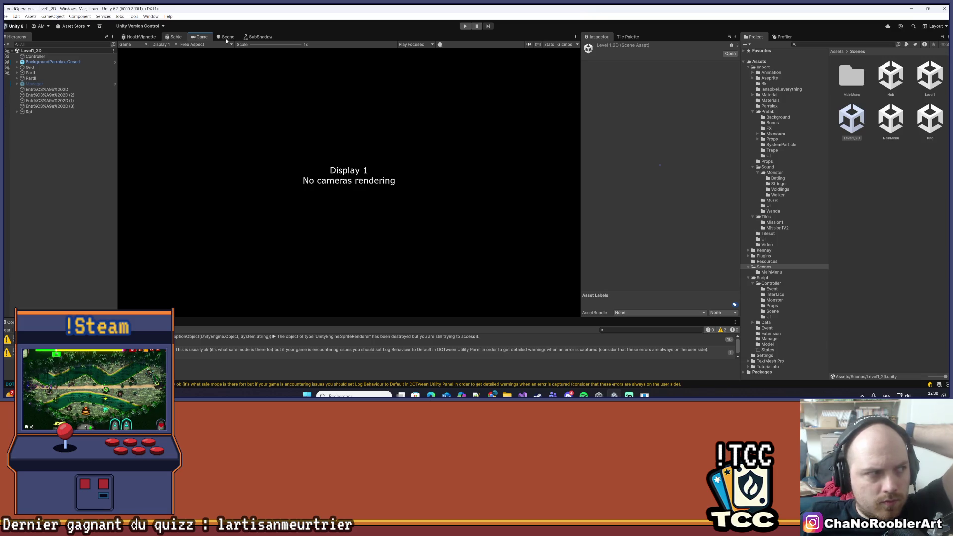
pyautogui.click(176, 37)
pyautogui.click(228, 37)
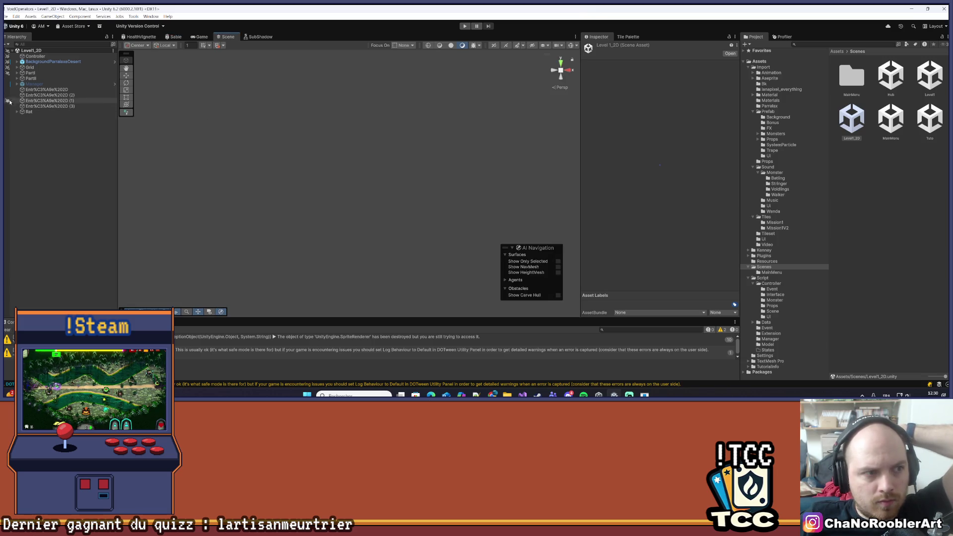
pyautogui.doubleClick(30, 67)
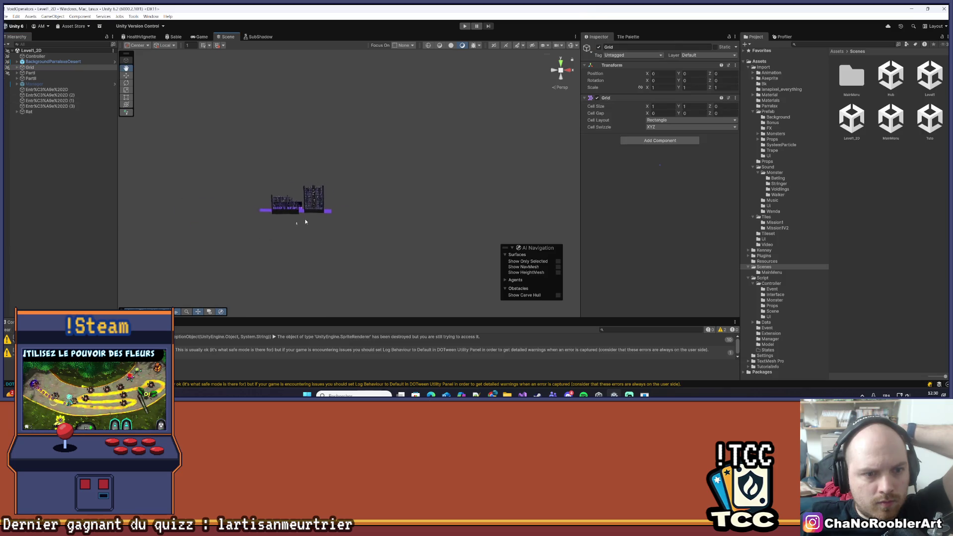
pyautogui.scroll(8, 320, 203)
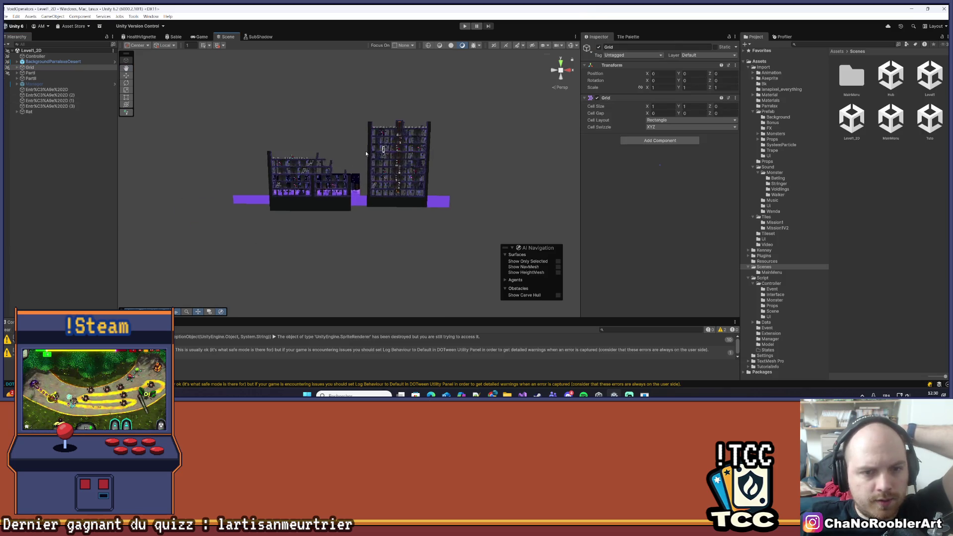
pyautogui.scroll(8, 373, 154)
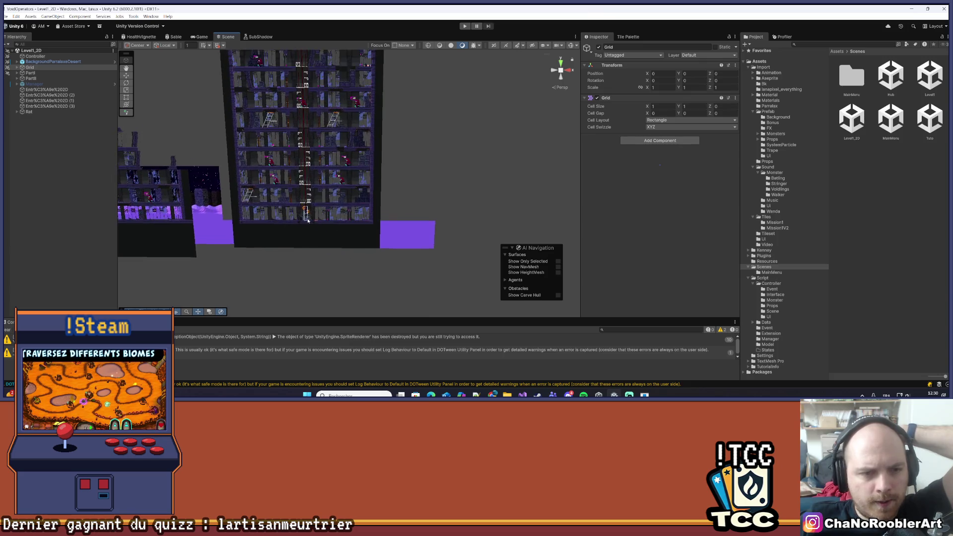
pyautogui.scroll(8, 308, 221)
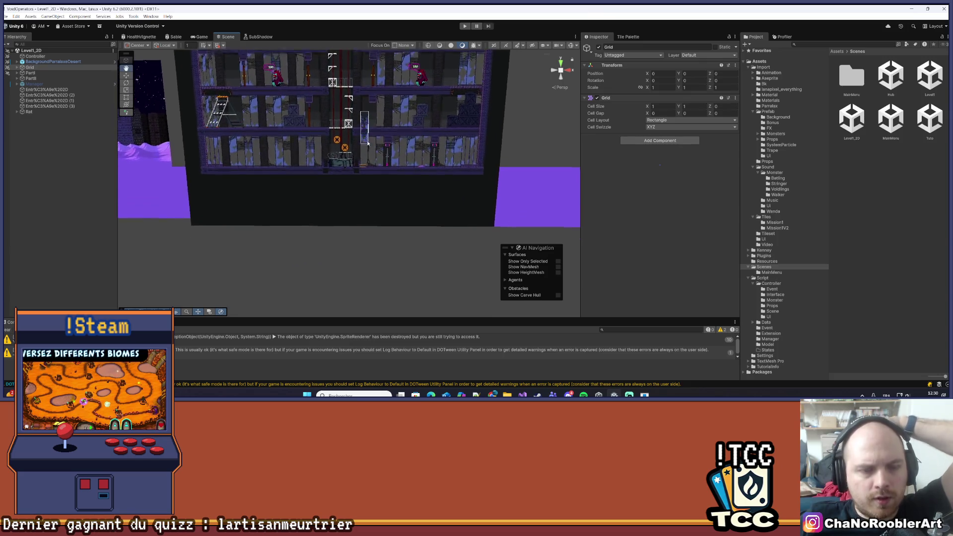
pyautogui.scroll(-5, 367, 139)
pyautogui.scroll(5, 382, 197)
pyautogui.moveTo(382, 197); pyautogui.dragTo(486, 282)
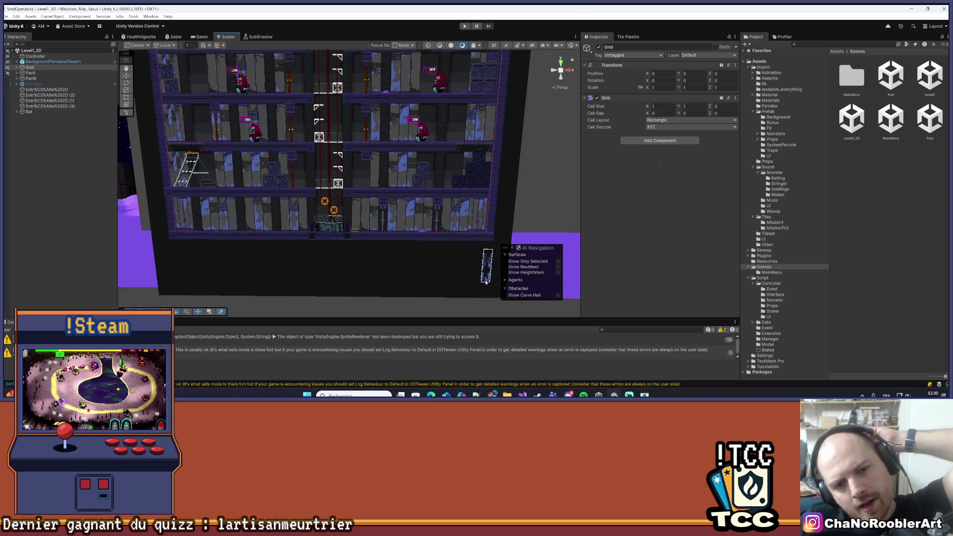
pyautogui.moveTo(486, 282); pyautogui.dragTo(371, 284)
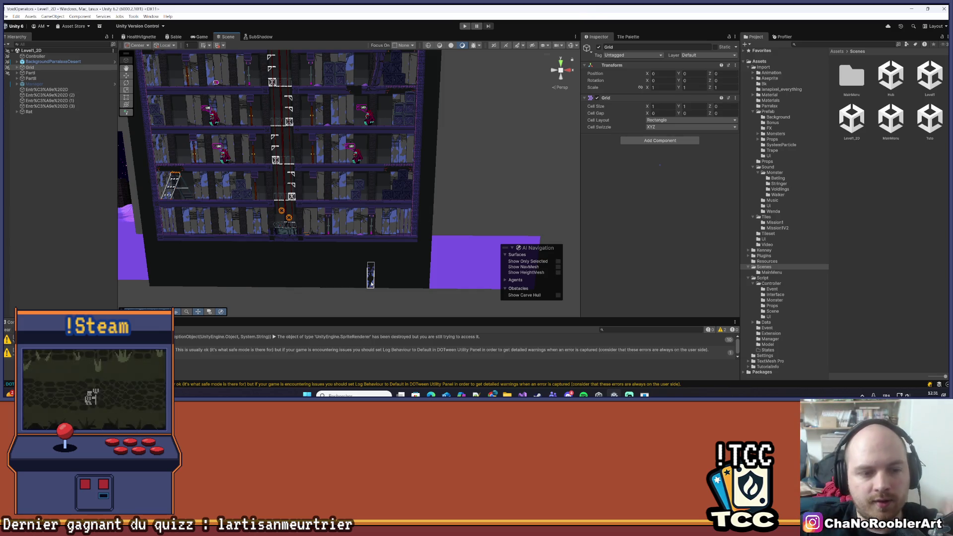
pyautogui.moveTo(371, 285)
pyautogui.mouseDown()
pyautogui.moveTo(355, 265)
pyautogui.moveTo(377, 189)
pyautogui.moveTo(410, 193)
pyautogui.moveTo(360, 199)
pyautogui.moveTo(423, 177)
pyautogui.moveTo(395, 234)
pyautogui.moveTo(372, 223)
pyautogui.moveTo(376, 193)
pyautogui.moveTo(350, 223)
pyautogui.moveTo(398, 225)
pyautogui.mouseUp()
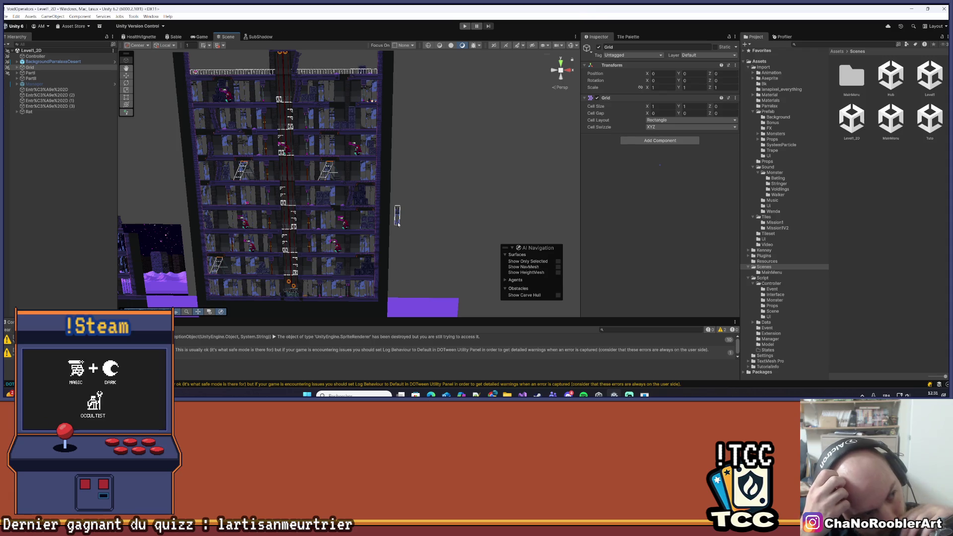
pyautogui.moveTo(398, 224)
pyautogui.mouseDown()
pyautogui.moveTo(315, 232)
pyautogui.moveTo(314, 167)
pyautogui.moveTo(343, 133)
pyautogui.moveTo(344, 106)
pyautogui.moveTo(341, 113)
pyautogui.moveTo(360, 117)
pyautogui.moveTo(371, 111)
pyautogui.moveTo(358, 166)
pyautogui.moveTo(356, 99)
pyautogui.moveTo(370, 278)
pyautogui.moveTo(258, 266)
pyautogui.moveTo(405, 268)
pyautogui.moveTo(247, 258)
pyautogui.moveTo(350, 258)
pyautogui.moveTo(247, 243)
pyautogui.moveTo(277, 259)
pyautogui.moveTo(298, 249)
pyautogui.moveTo(323, 223)
pyautogui.moveTo(338, 169)
pyautogui.moveTo(339, 233)
pyautogui.moveTo(345, 203)
pyautogui.moveTo(313, 240)
pyautogui.moveTo(357, 245)
pyautogui.moveTo(320, 250)
pyautogui.mouseUp()
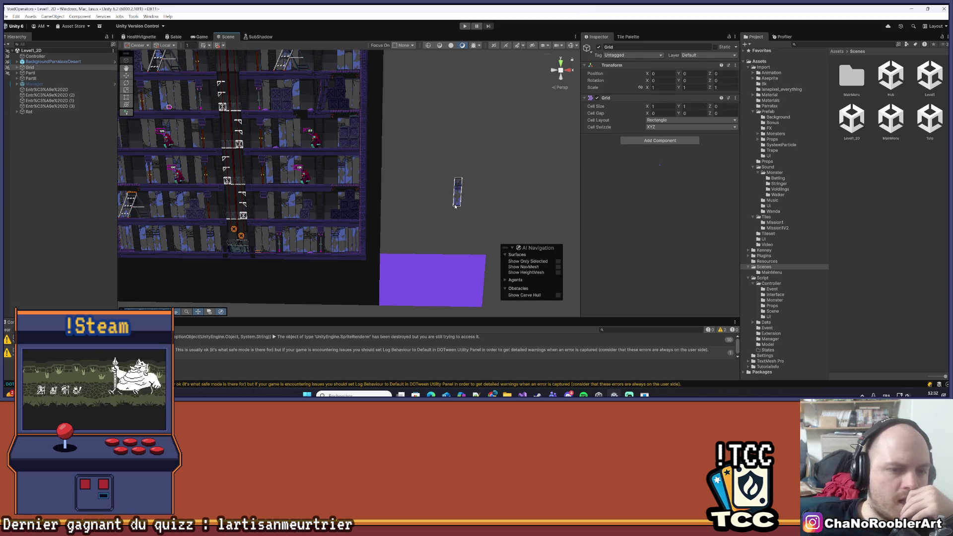
pyautogui.moveTo(456, 207); pyautogui.dragTo(402, 199)
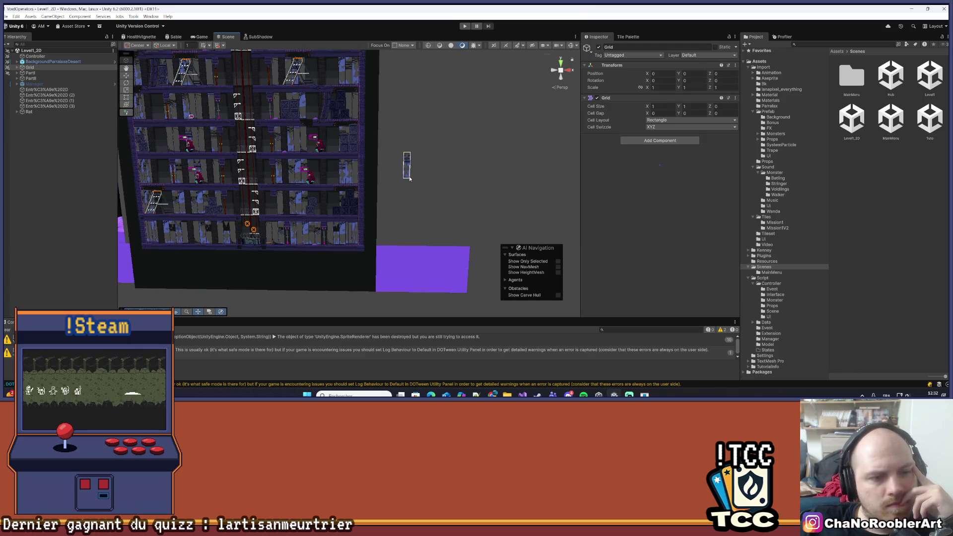
pyautogui.moveTo(410, 179)
pyautogui.mouseDown()
pyautogui.moveTo(449, 192)
pyautogui.moveTo(452, 202)
pyautogui.mouseUp()
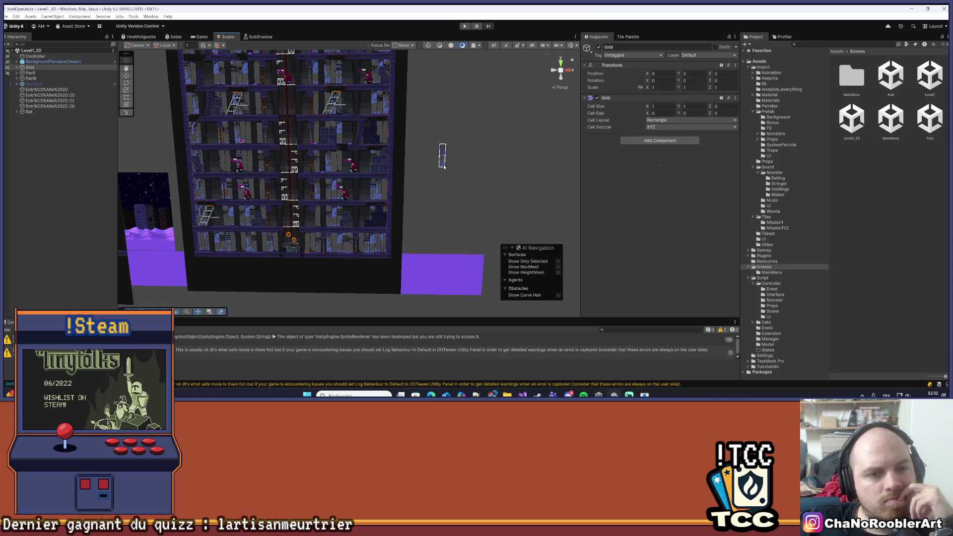
pyautogui.scroll(-3, 443, 167)
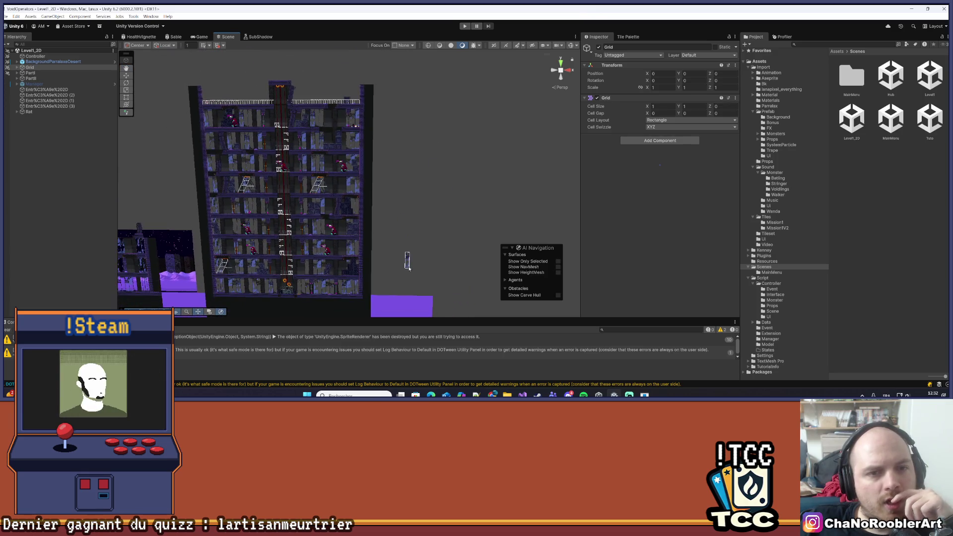
pyautogui.moveTo(408, 268); pyautogui.dragTo(397, 241)
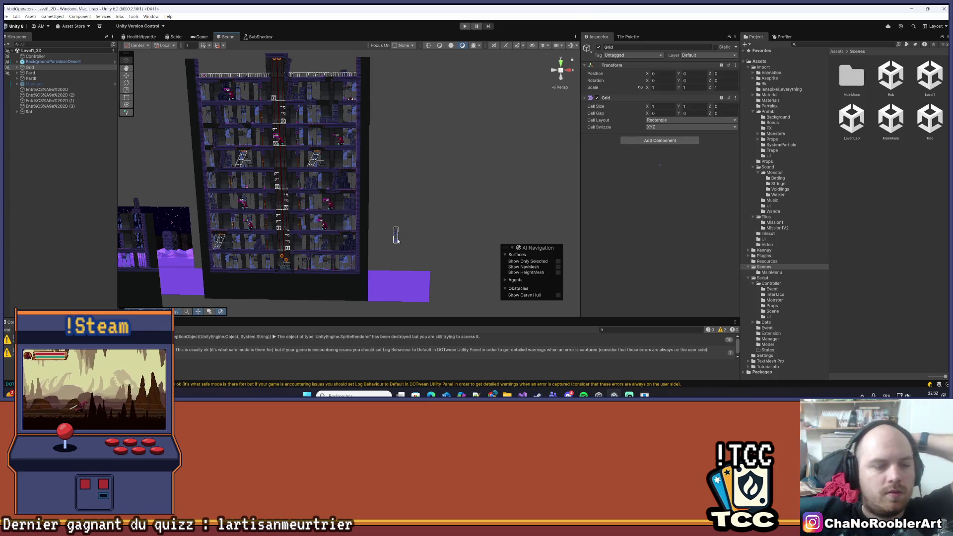
pyautogui.scroll(5, 395, 241)
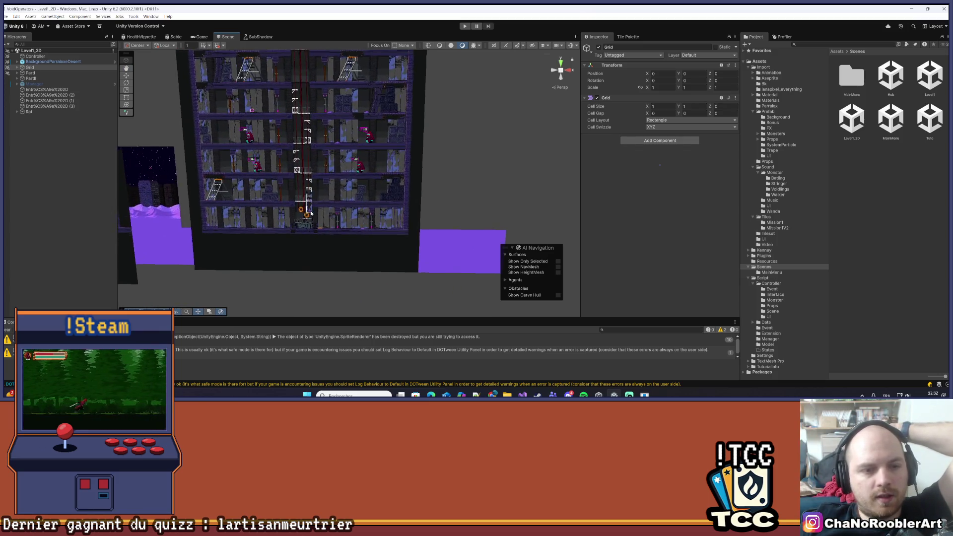
pyautogui.scroll(6, 320, 261)
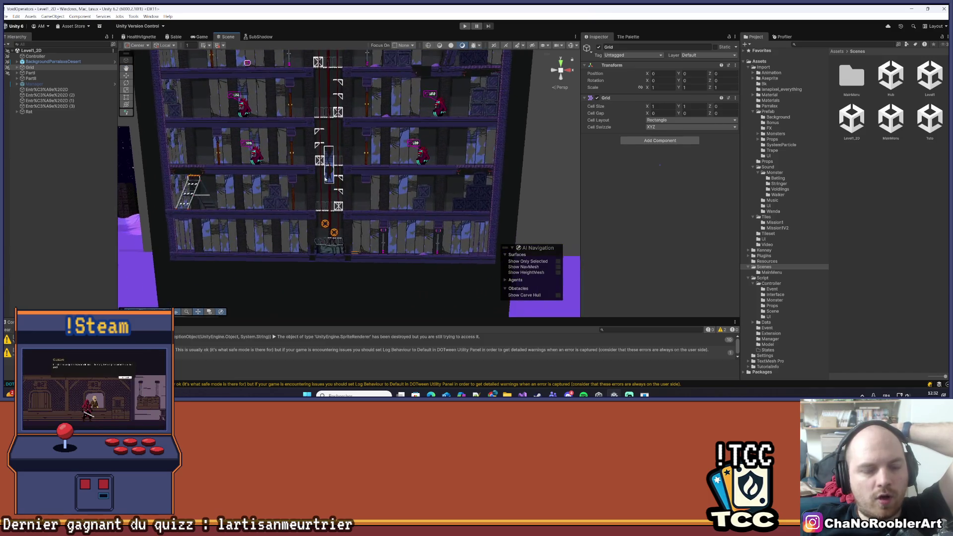
pyautogui.moveTo(338, 112); pyautogui.dragTo(340, 126)
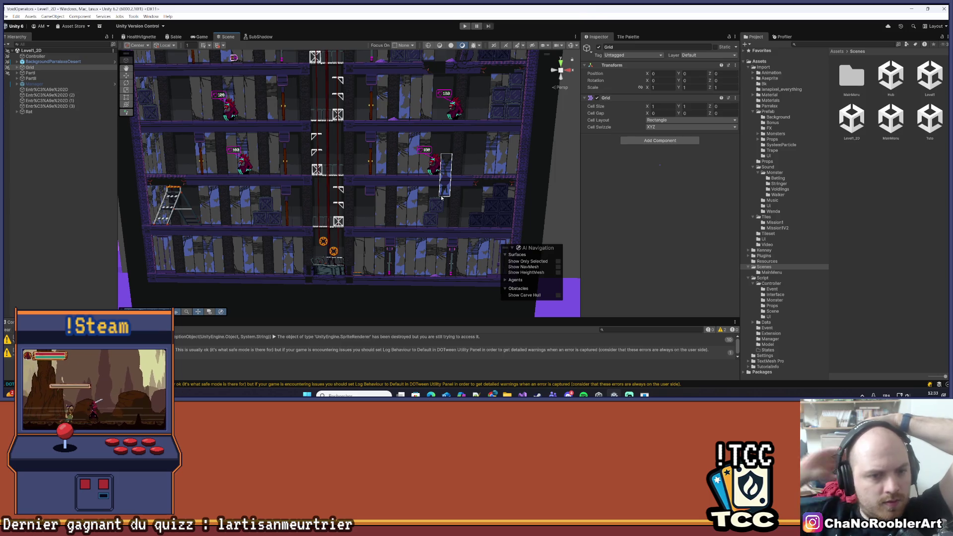
pyautogui.scroll(3, 403, 160)
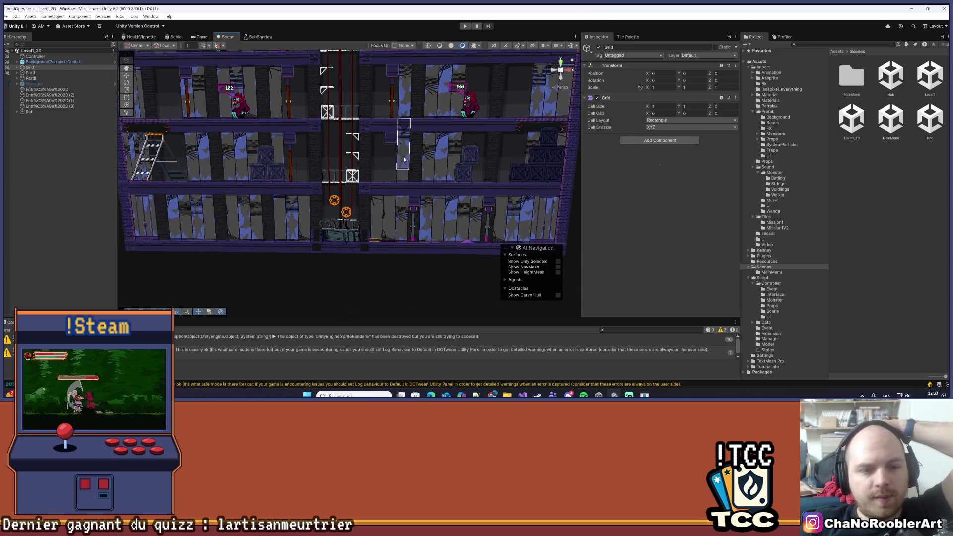
pyautogui.scroll(5, 403, 159)
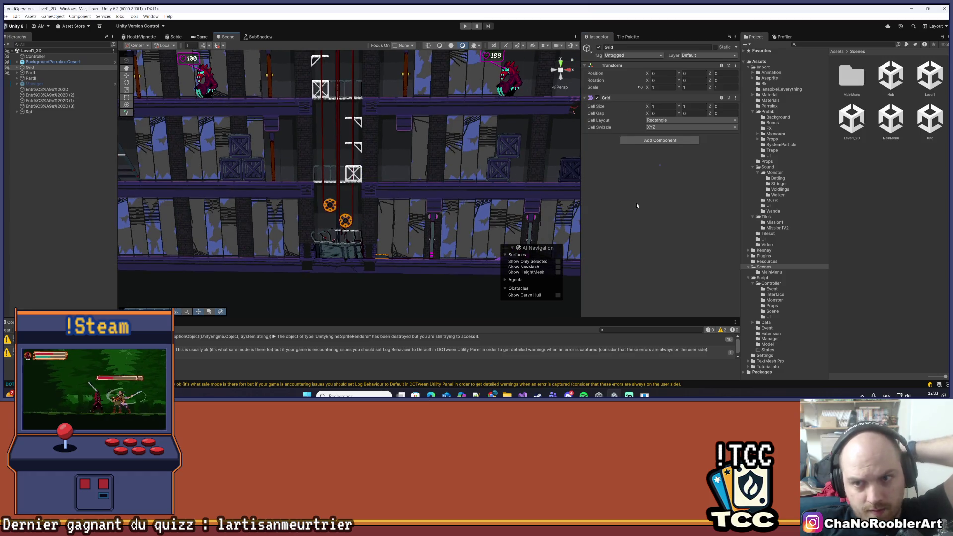
pyautogui.scroll(2, 343, 208)
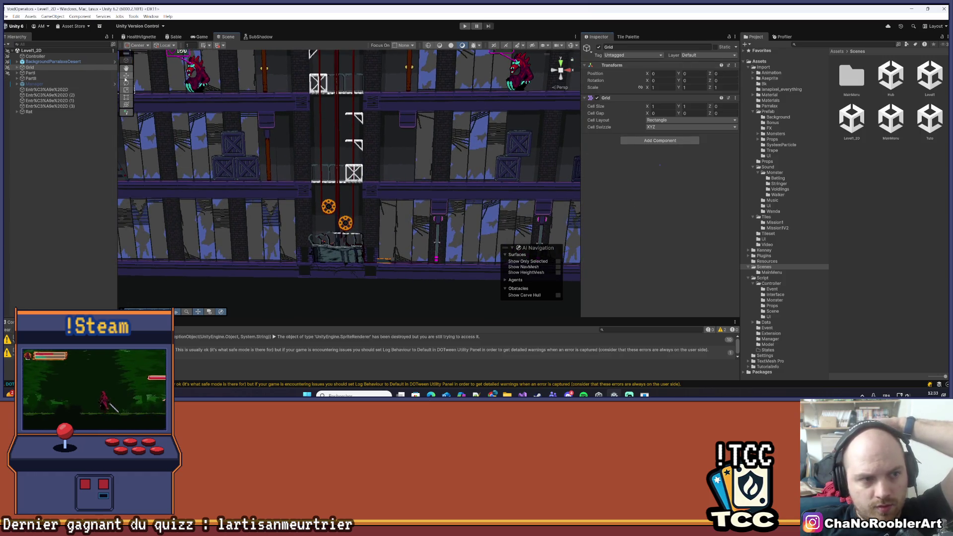
pyautogui.scroll(2, 288, 244)
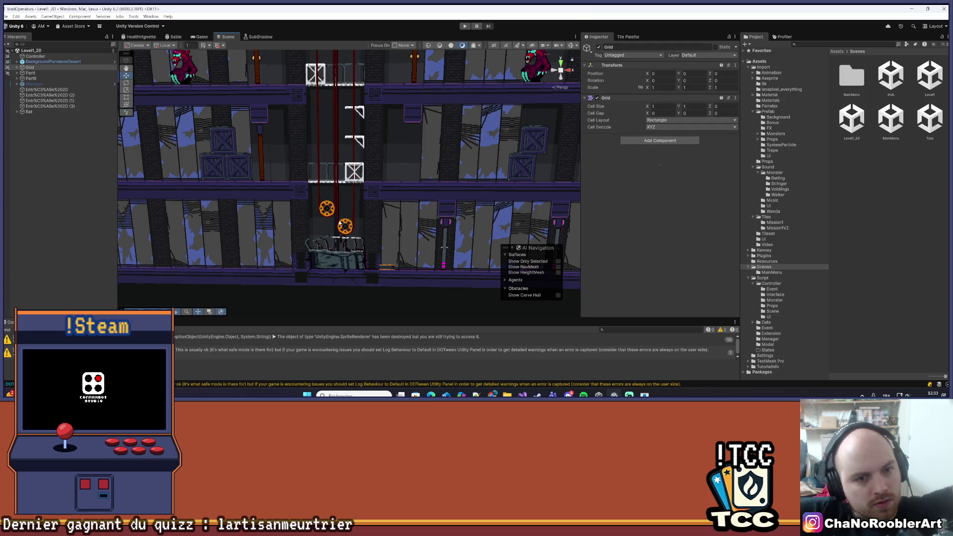
pyautogui.scroll(2, 327, 241)
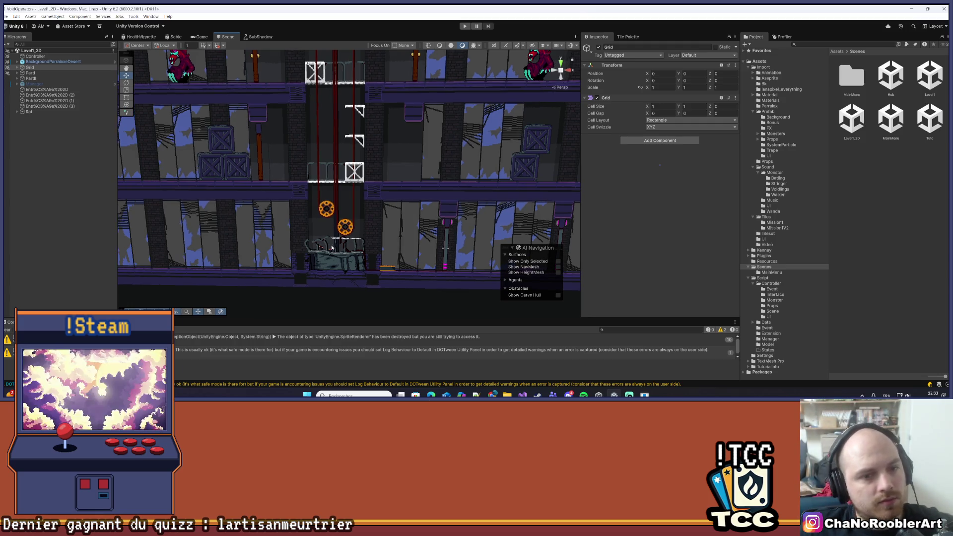
pyautogui.scroll(-3, 308, 255)
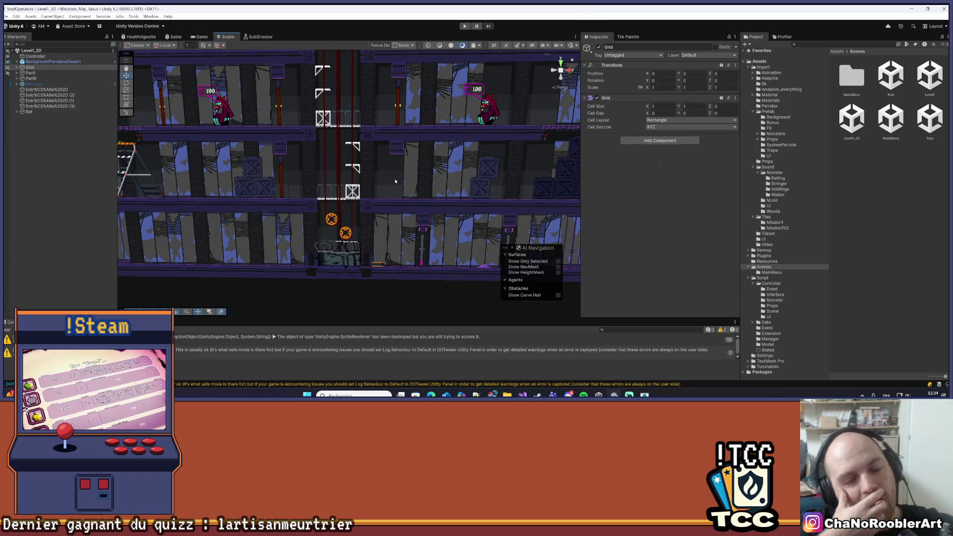
pyautogui.scroll(1, 346, 186)
pyautogui.scroll(2, 339, 283)
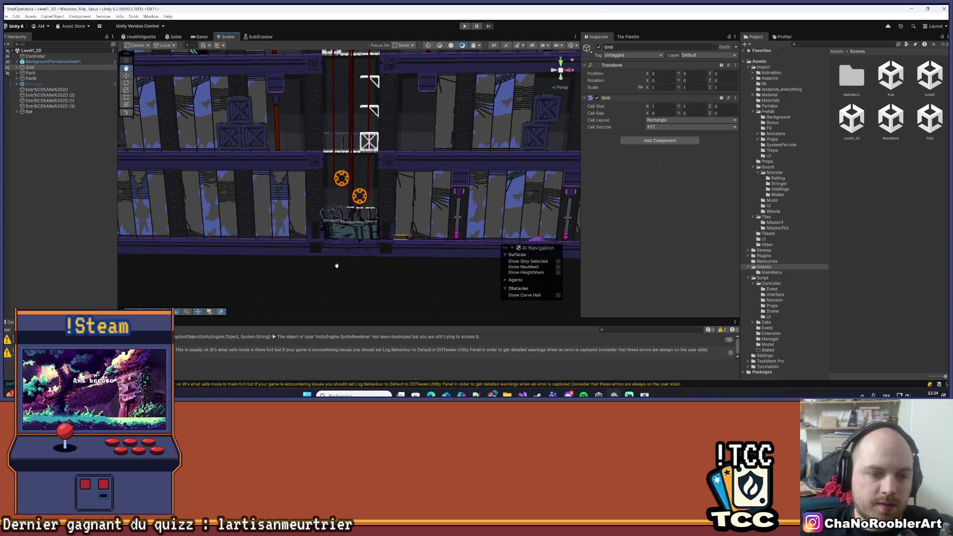
pyautogui.moveTo(336, 272); pyautogui.dragTo(336, 257)
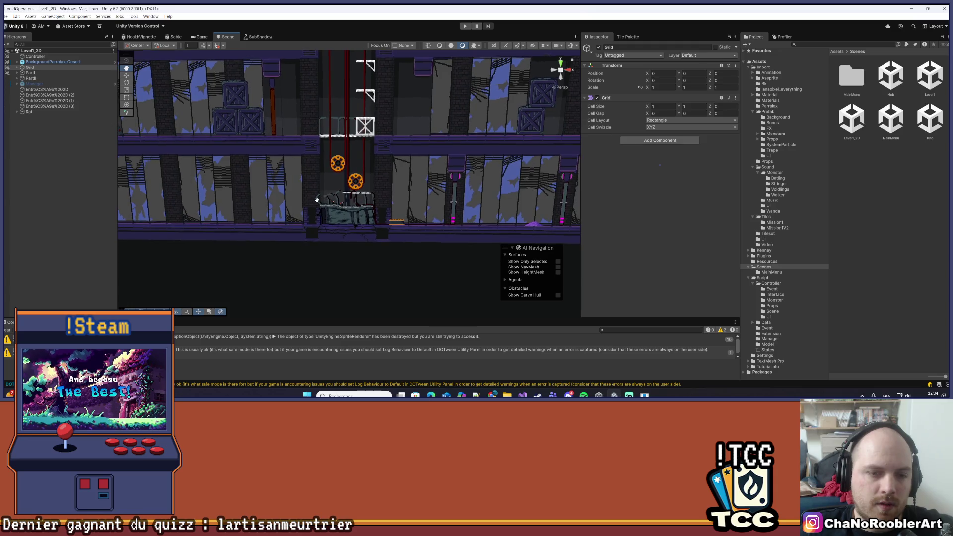
pyautogui.moveTo(329, 195); pyautogui.dragTo(276, 244)
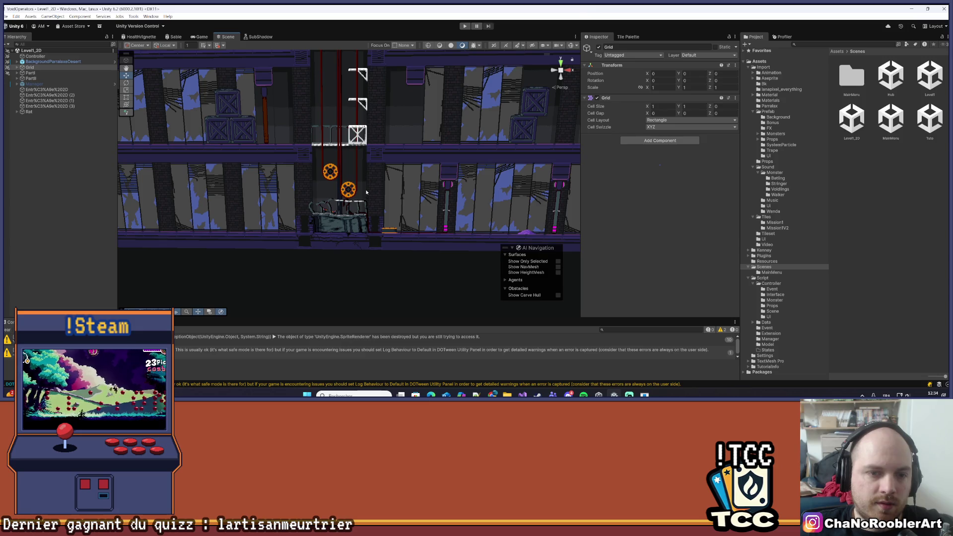
pyautogui.scroll(2, 345, 266)
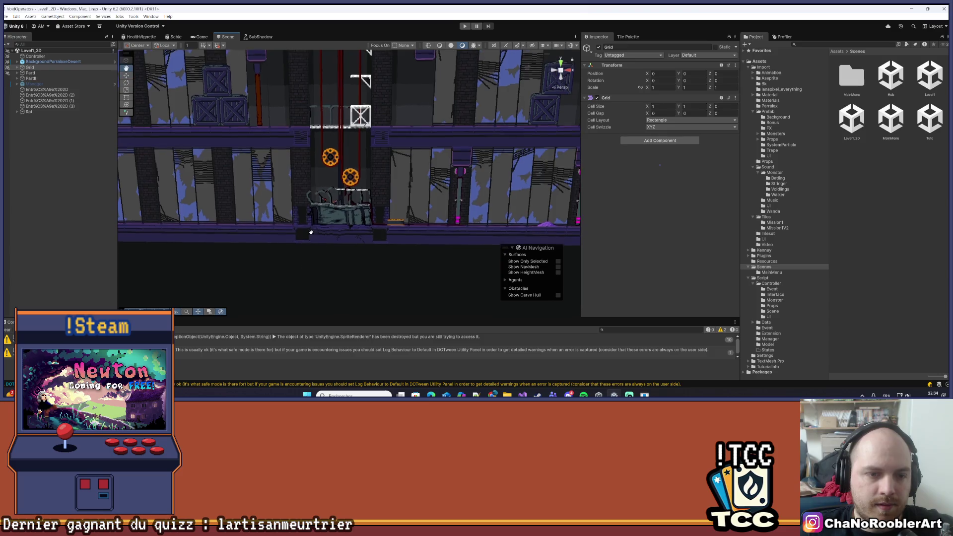
pyautogui.press('q')
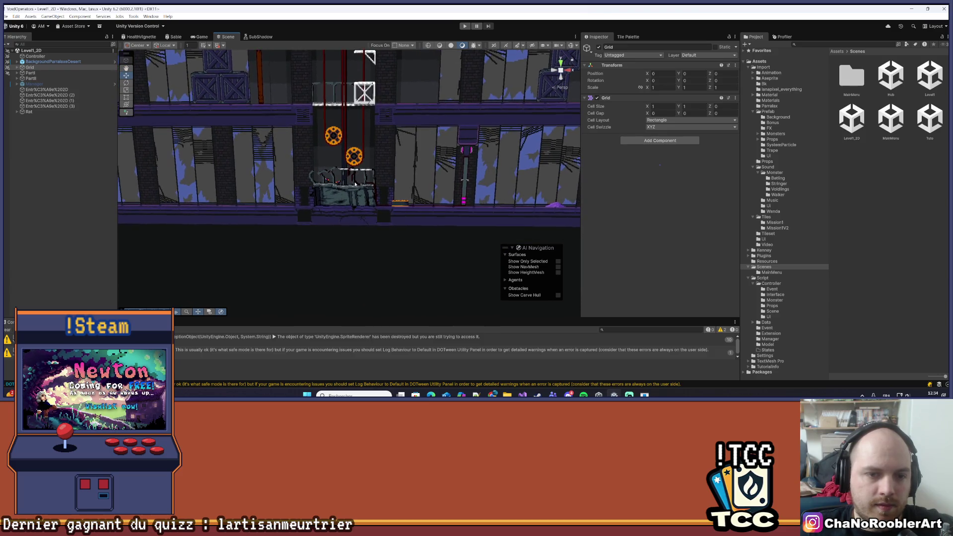
pyautogui.moveTo(386, 213); pyautogui.dragTo(385, 217)
pyautogui.press('w')
pyautogui.scroll(-4, 388, 236)
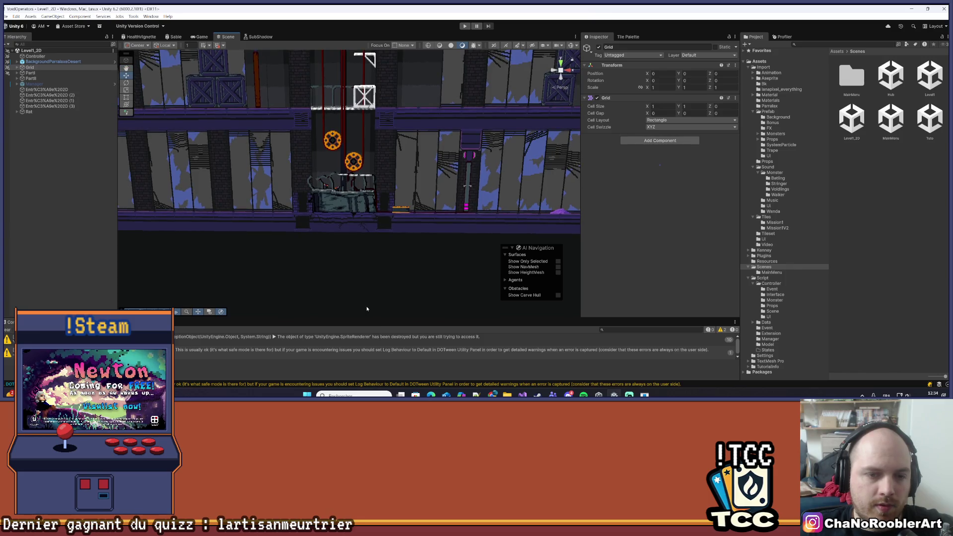
pyautogui.scroll(-4, 382, 246)
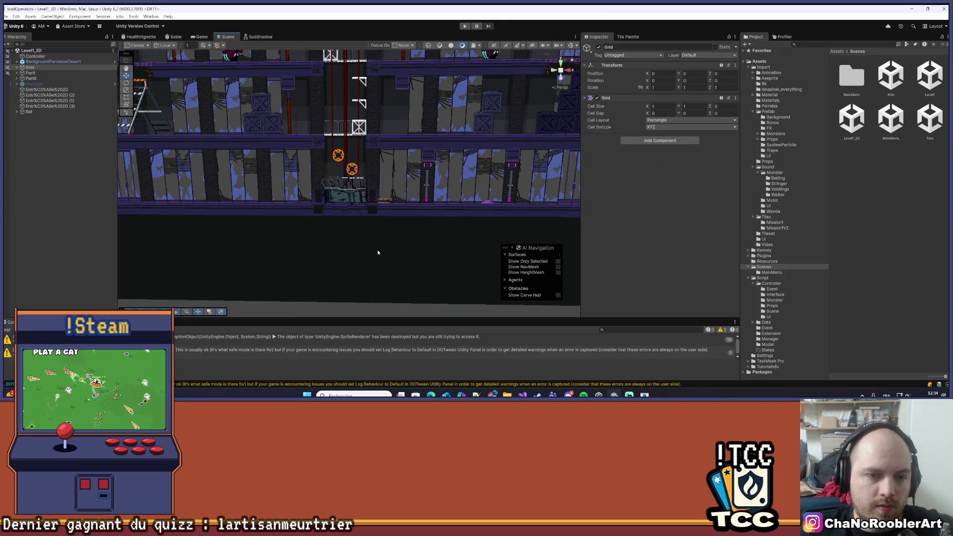
pyautogui.scroll(-5, 378, 252)
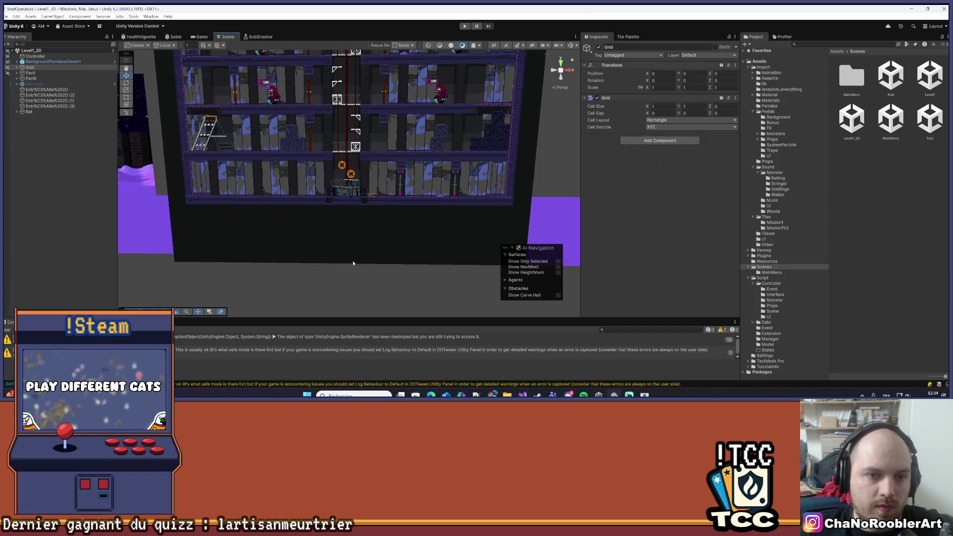
pyautogui.moveTo(341, 151); pyautogui.dragTo(311, 238)
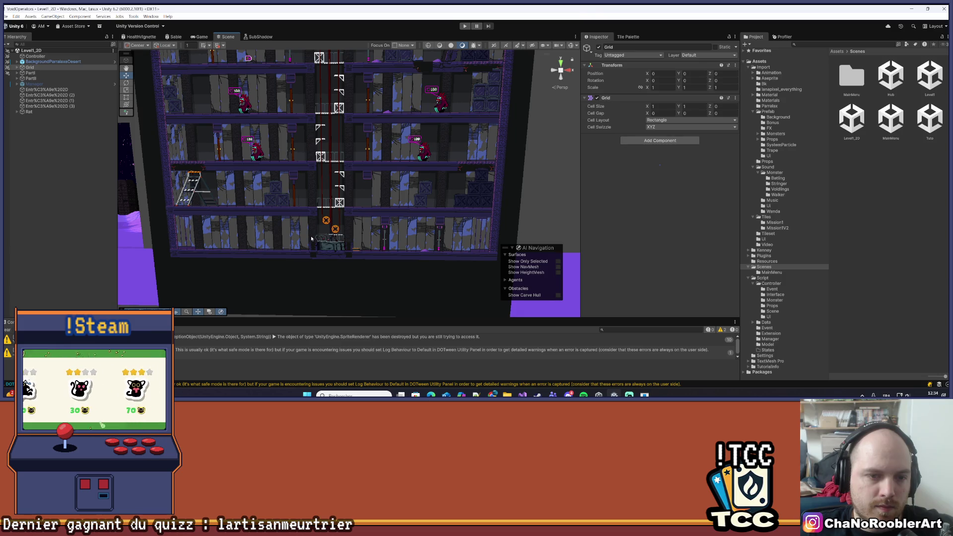
pyautogui.scroll(5, 301, 243)
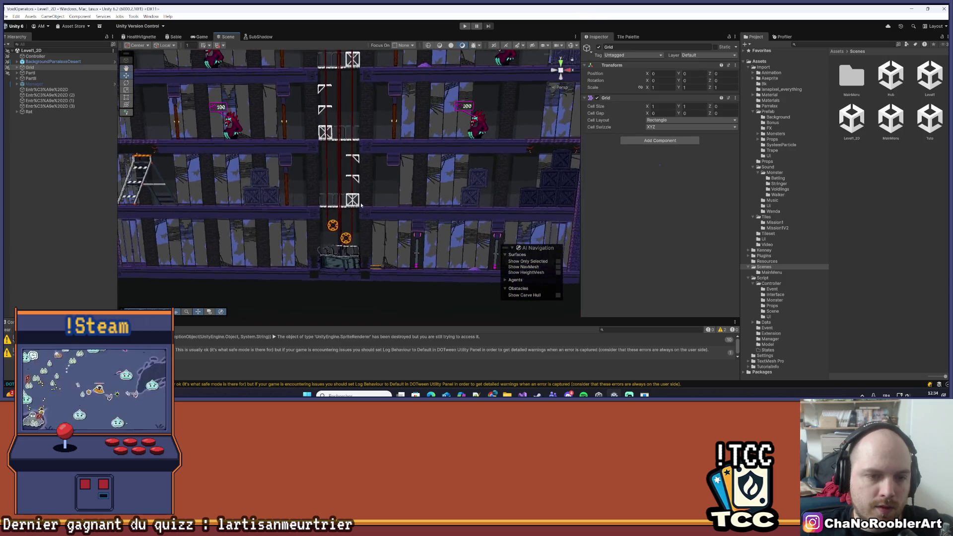
pyautogui.scroll(2, 323, 203)
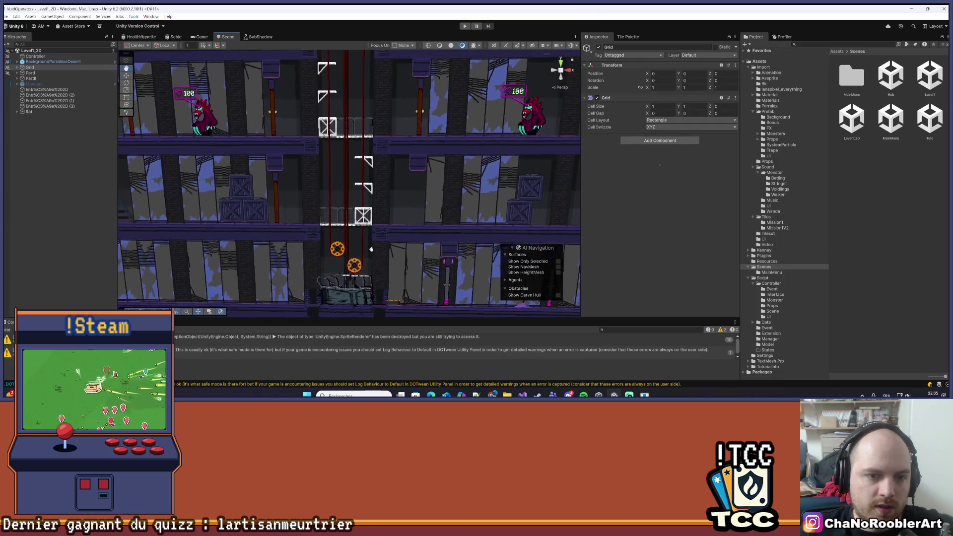
pyautogui.moveTo(399, 214); pyautogui.dragTo(406, 206)
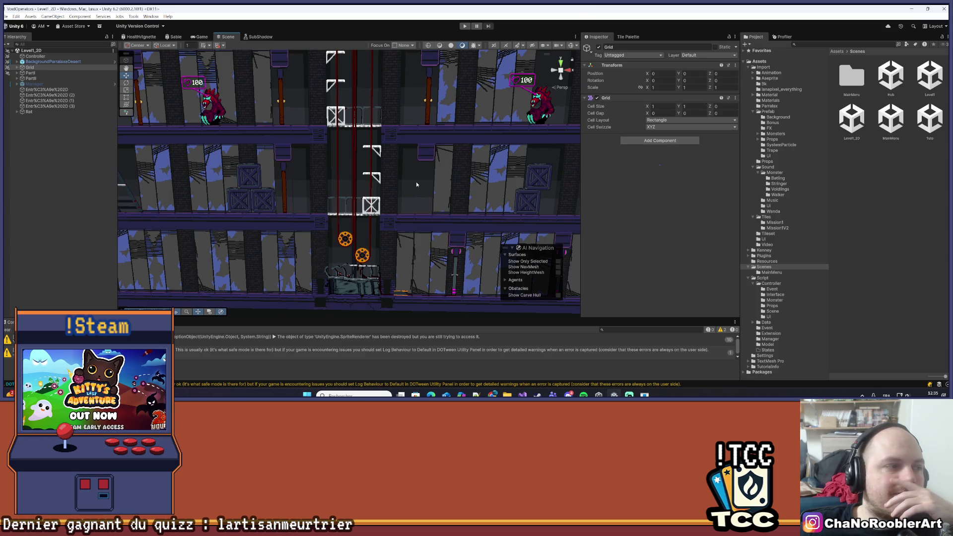
pyautogui.scroll(-3, 416, 182)
pyautogui.moveTo(421, 158); pyautogui.dragTo(403, 217)
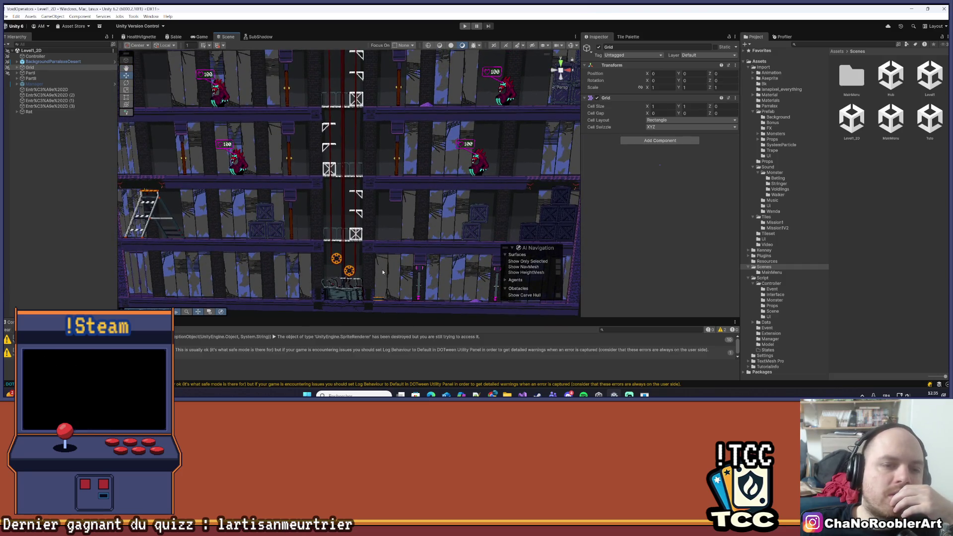
pyautogui.scroll(-3, 380, 276)
pyautogui.moveTo(380, 276)
pyautogui.mouseDown()
pyautogui.moveTo(347, 219)
pyautogui.moveTo(373, 258)
pyautogui.moveTo(369, 304)
pyautogui.moveTo(369, 235)
pyautogui.mouseUp()
pyautogui.scroll(-6, 347, 219)
pyautogui.scroll(4, 369, 235)
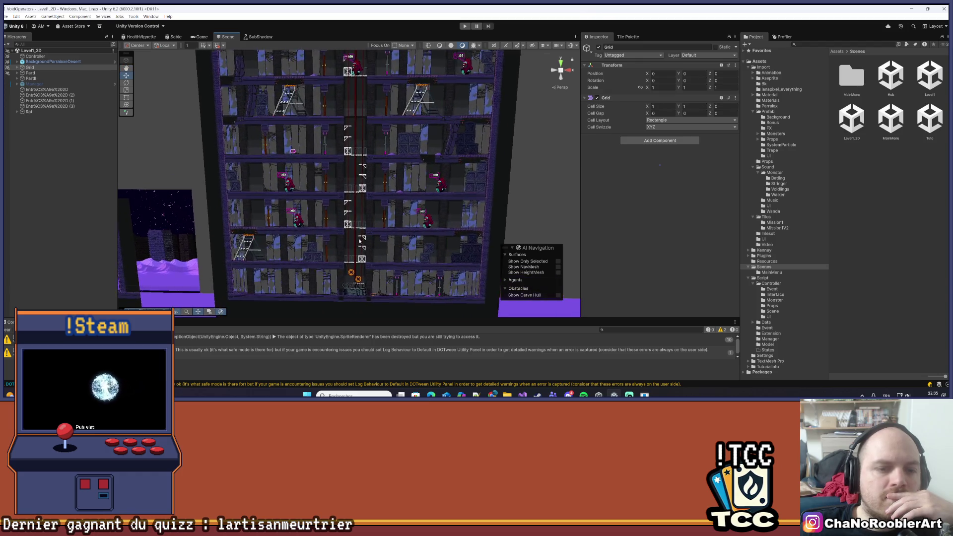
pyautogui.scroll(3, 337, 147)
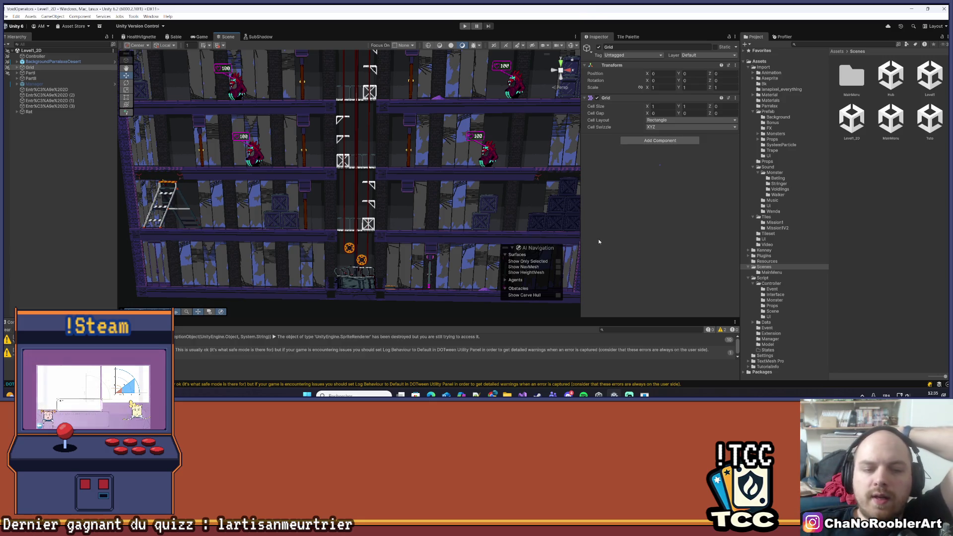
pyautogui.scroll(1, 340, 259)
pyautogui.scroll(2, 340, 260)
pyautogui.scroll(2, 344, 208)
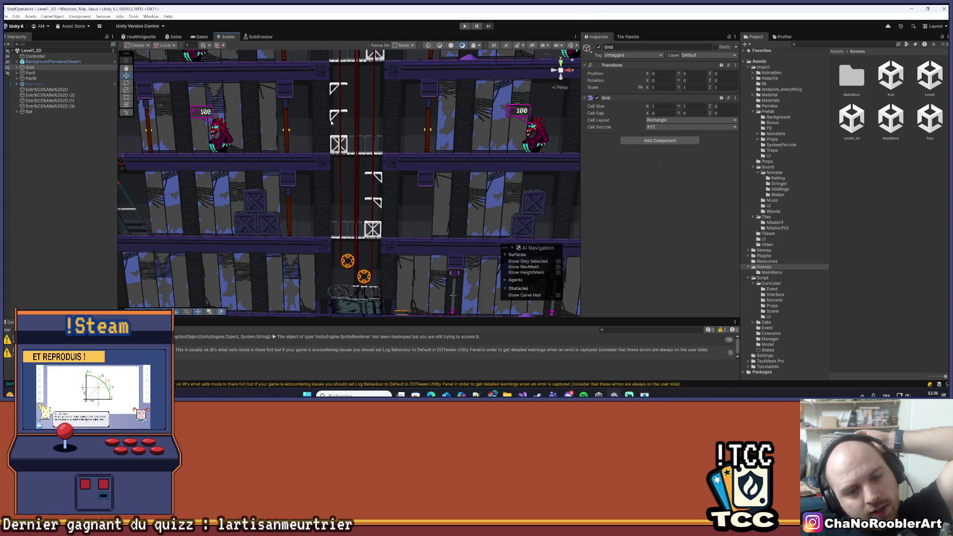
pyautogui.scroll(-5, 332, 122)
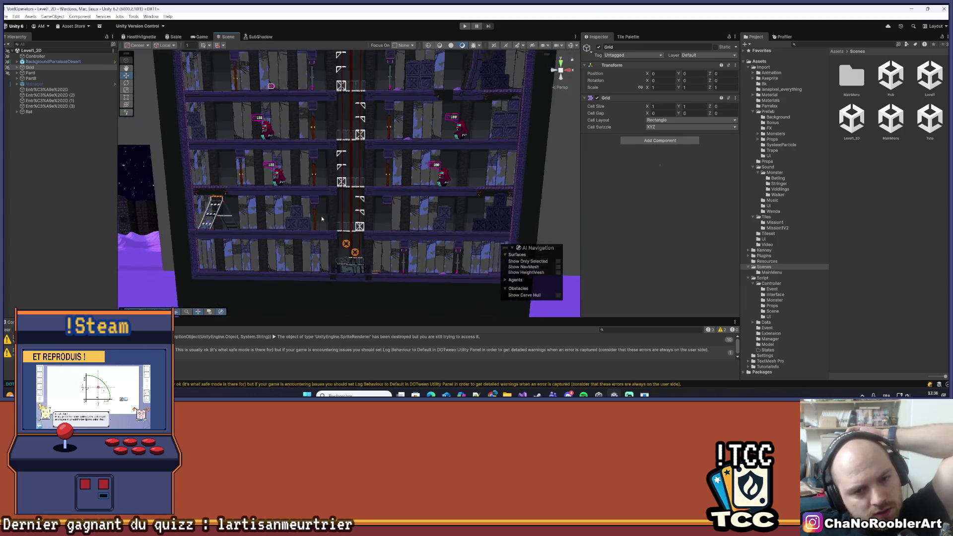
pyautogui.scroll(-5, 321, 219)
pyautogui.moveTo(343, 212); pyautogui.dragTo(350, 230)
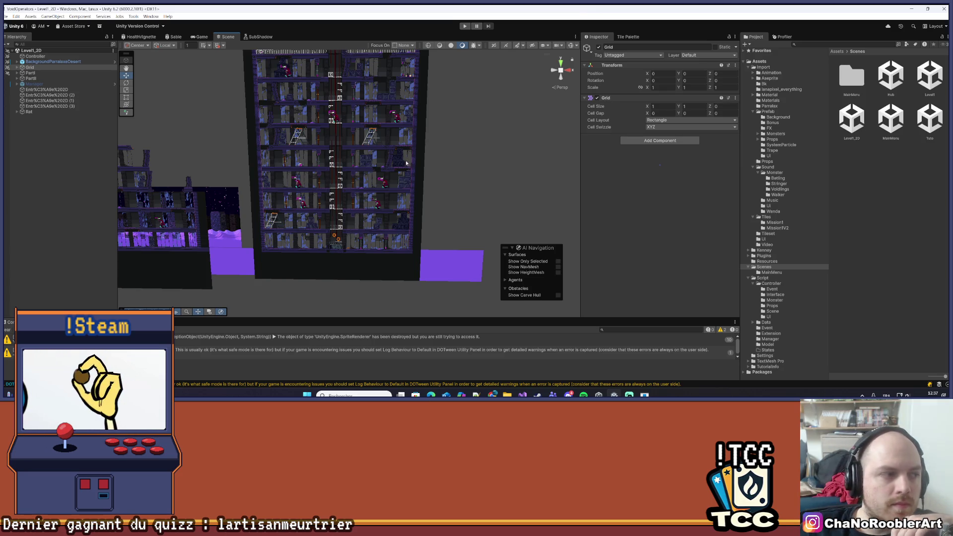
pyautogui.scroll(3, 406, 160)
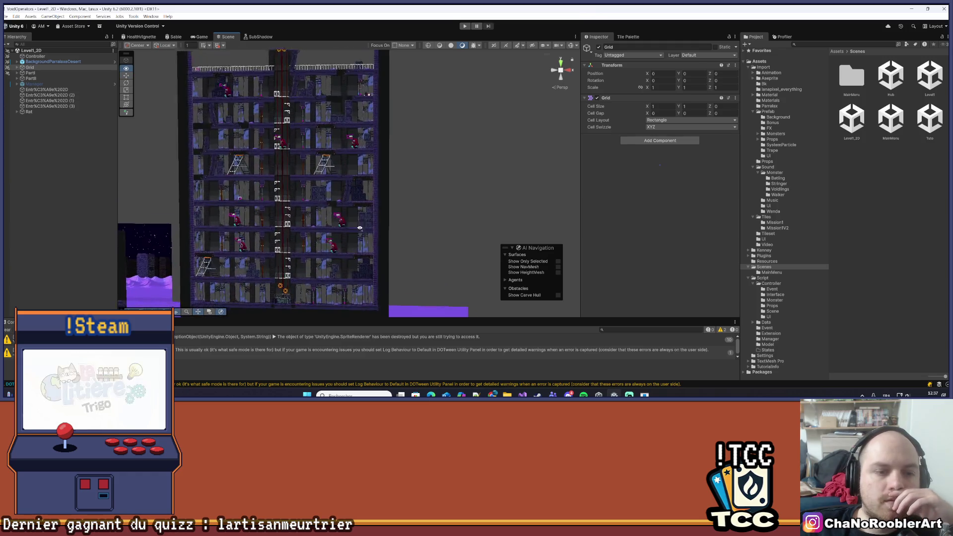
pyautogui.scroll(-2, 363, 231)
pyautogui.moveTo(362, 230); pyautogui.dragTo(426, 179)
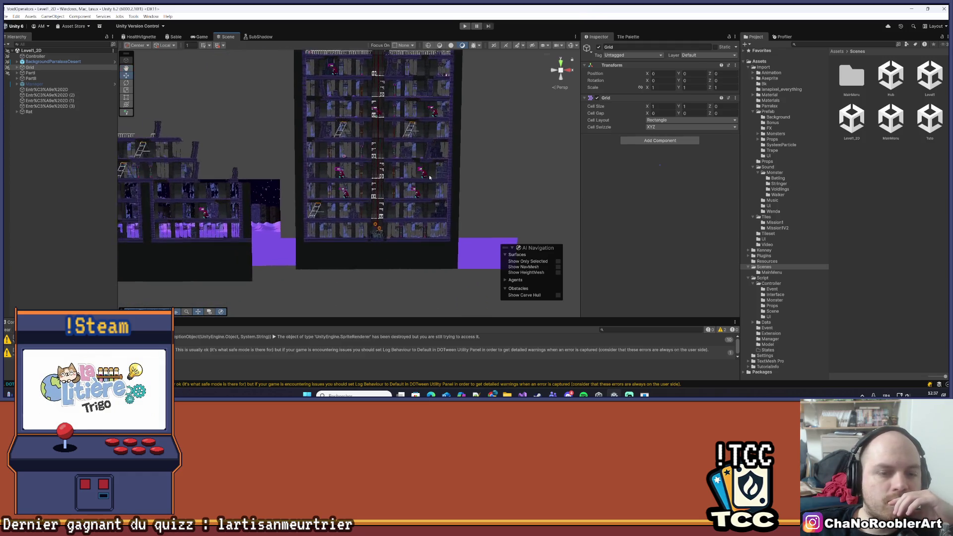
pyautogui.scroll(2, 426, 179)
pyautogui.scroll(2, 327, 212)
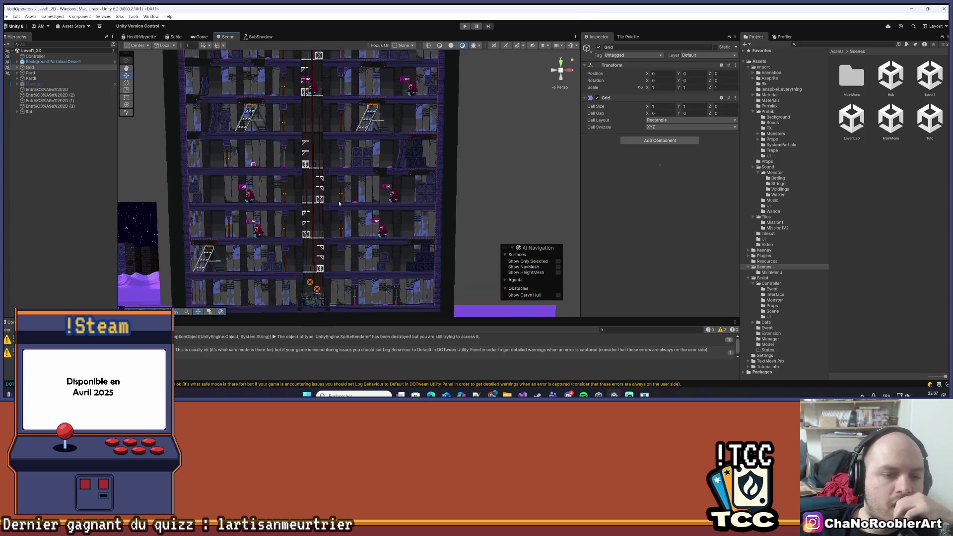
pyautogui.scroll(-1, 324, 208)
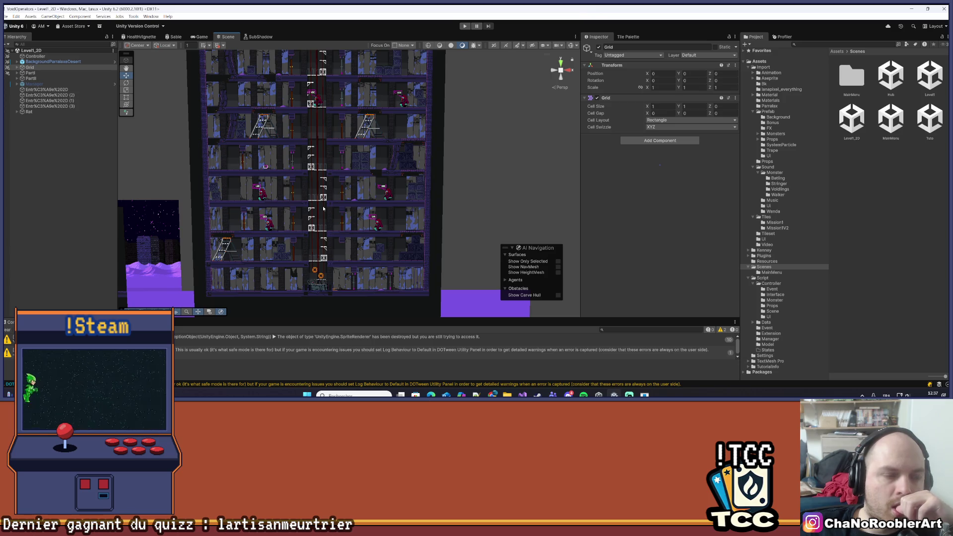
pyautogui.scroll(5, 323, 208)
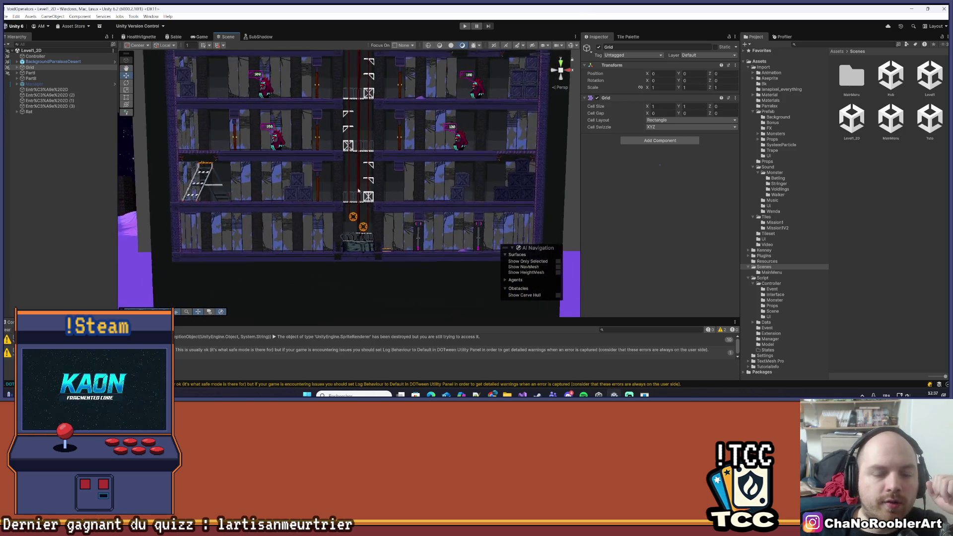
pyautogui.scroll(2, 355, 198)
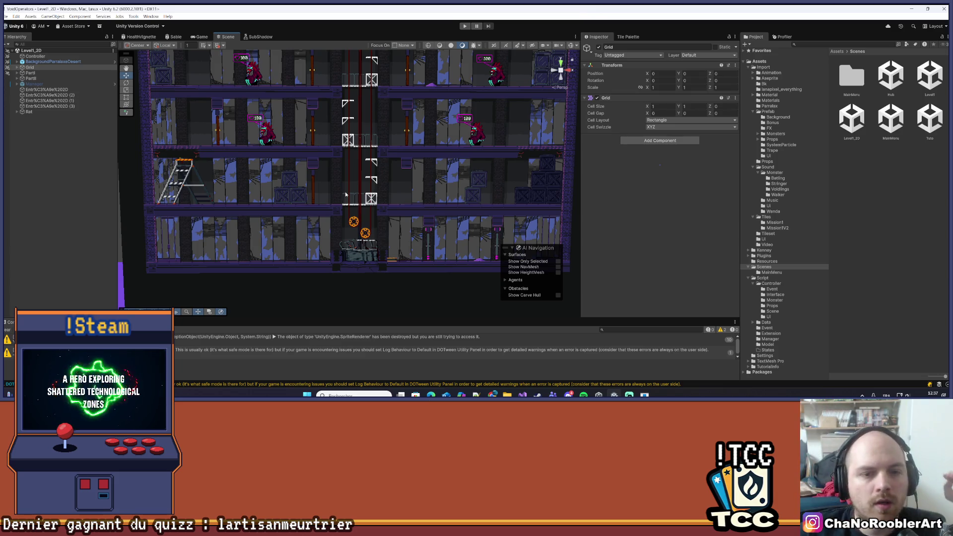
pyautogui.scroll(3, 346, 194)
pyautogui.scroll(2, 330, 215)
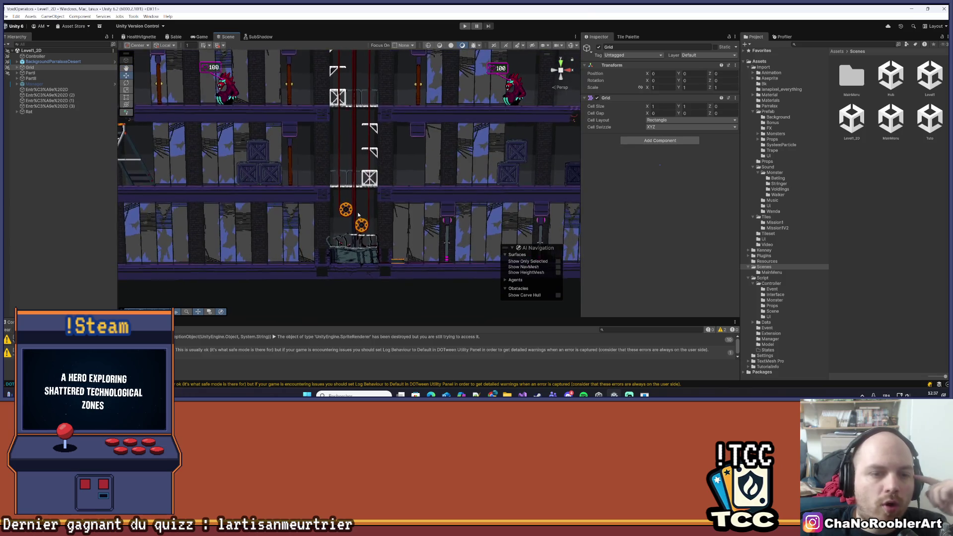
pyautogui.moveTo(354, 162); pyautogui.dragTo(335, 219)
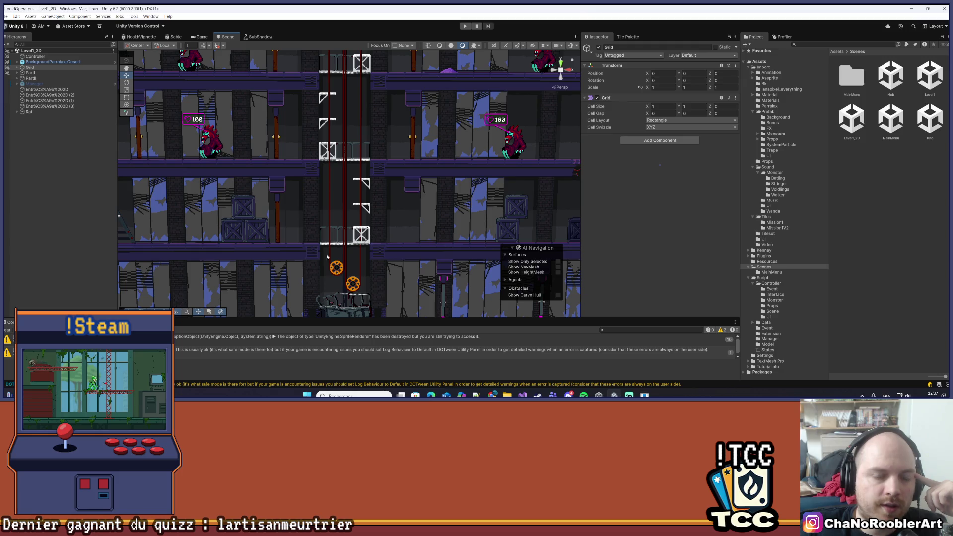
pyautogui.scroll(-4, 374, 227)
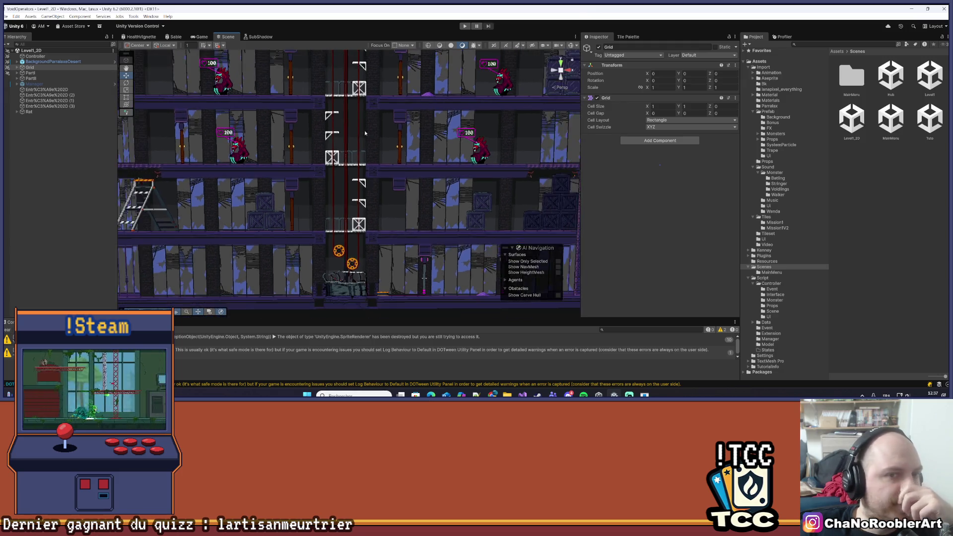
pyautogui.press('Up')
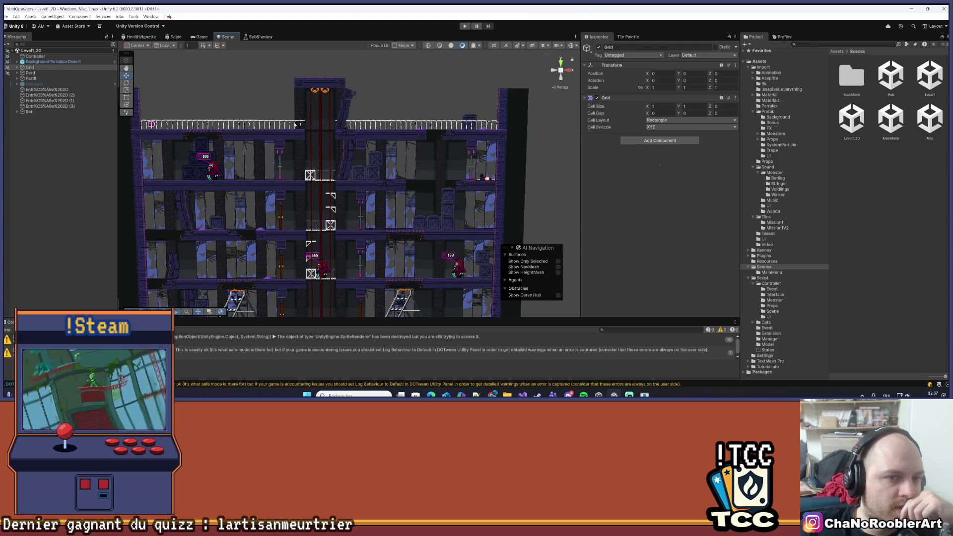
pyautogui.press('Down')
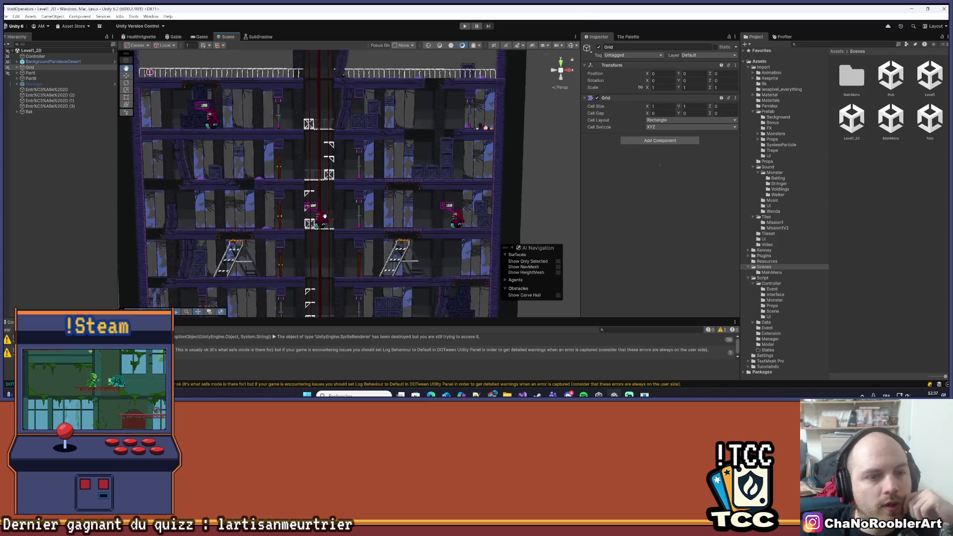
pyautogui.press('Down')
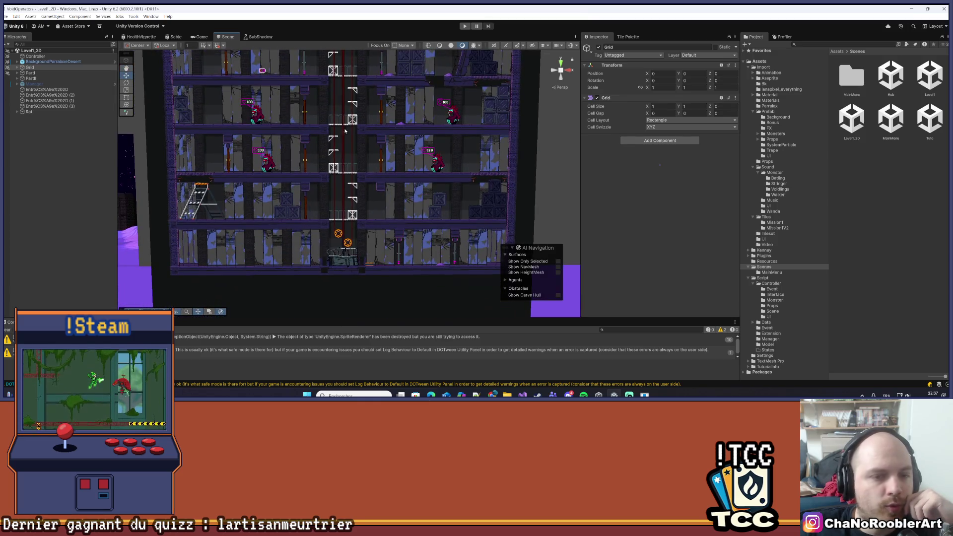
pyautogui.press('Up')
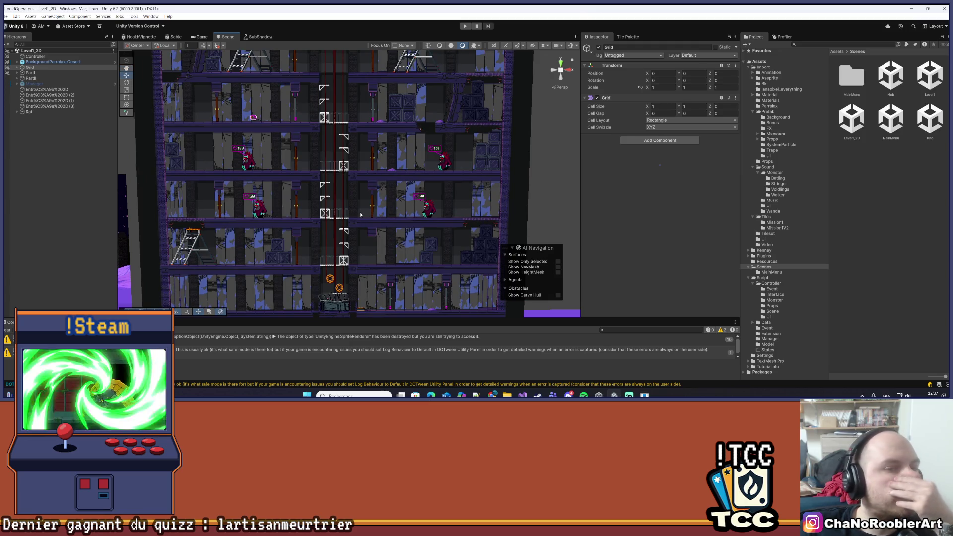
pyautogui.scroll(-4, 361, 215)
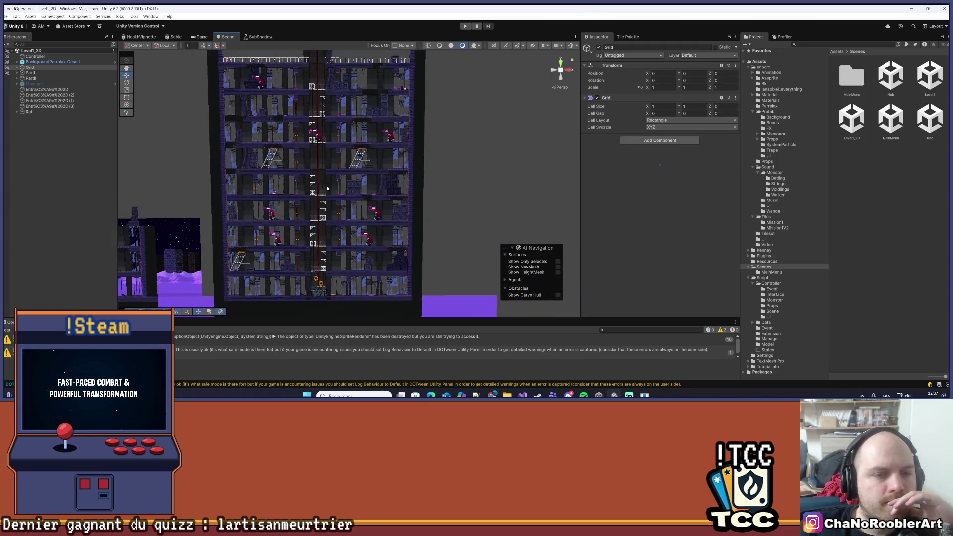
pyautogui.scroll(-2, 327, 189)
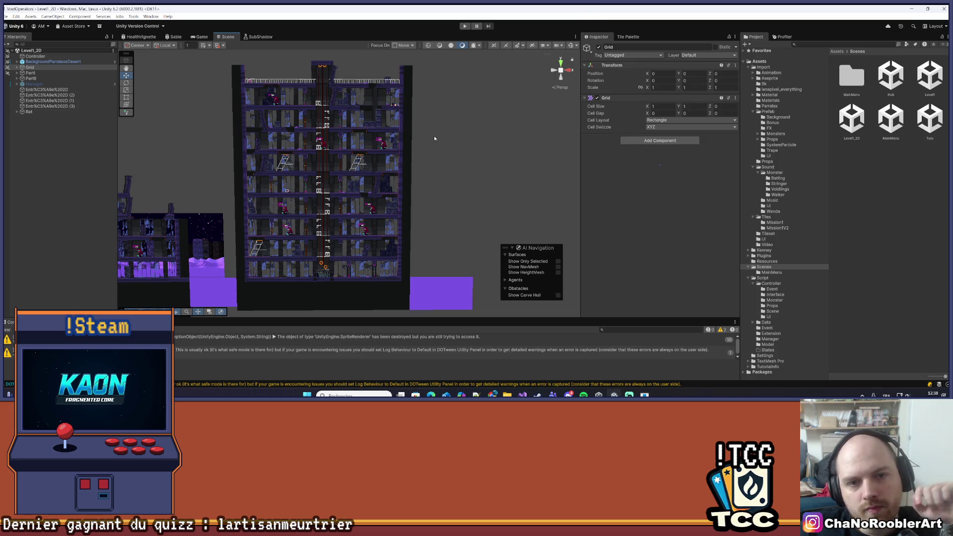
pyautogui.scroll(5, 434, 138)
pyautogui.scroll(-2, 403, 137)
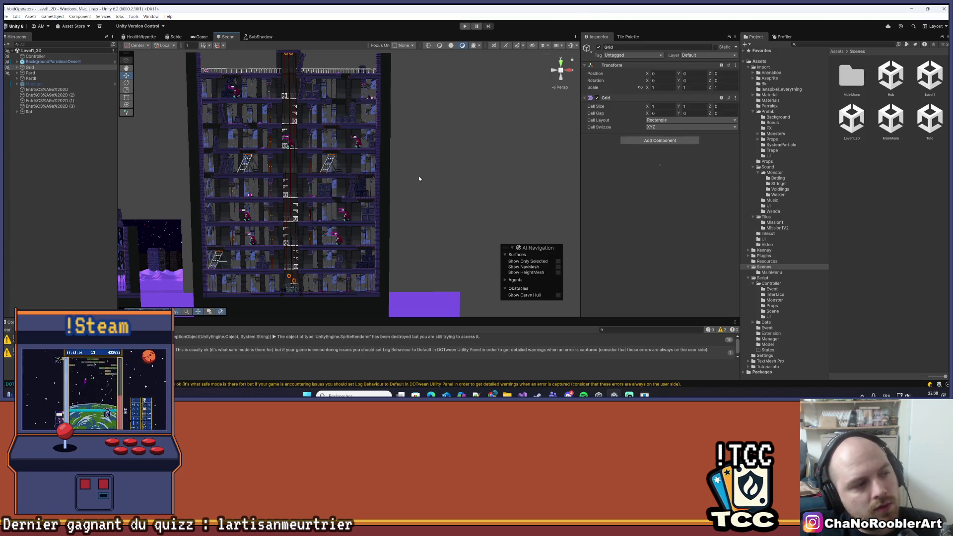
pyautogui.moveTo(419, 177)
pyautogui.mouseDown()
pyautogui.moveTo(383, 206)
pyautogui.moveTo(341, 195)
pyautogui.moveTo(351, 180)
pyautogui.mouseUp()
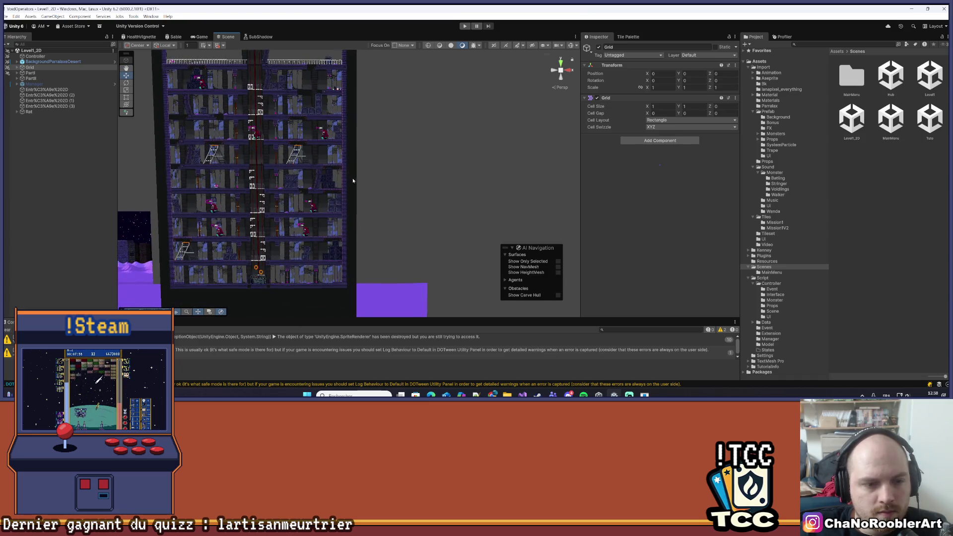
pyautogui.scroll(5, 343, 214)
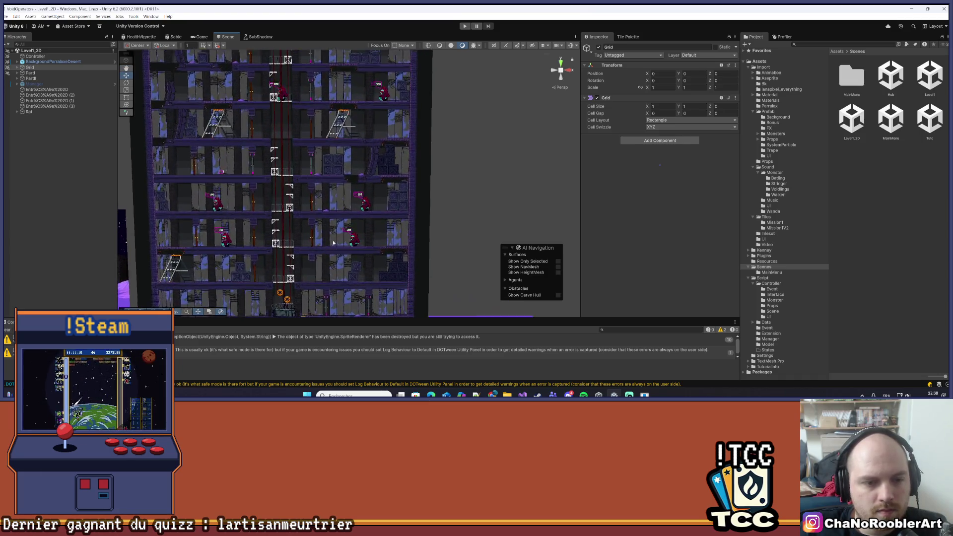
pyautogui.scroll(5, 331, 244)
pyautogui.moveTo(324, 306); pyautogui.dragTo(366, 262)
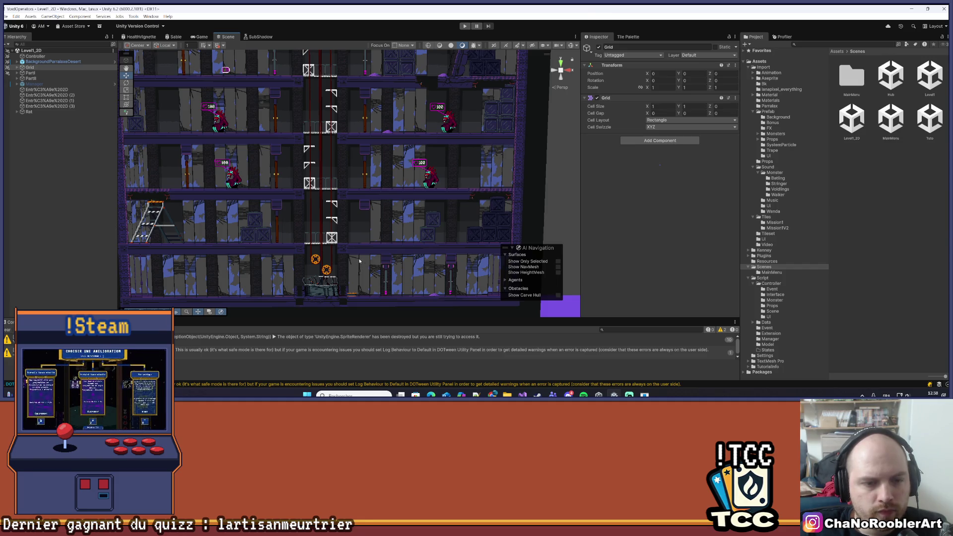
pyautogui.scroll(-2, 362, 239)
pyautogui.moveTo(361, 238); pyautogui.dragTo(310, 270)
pyautogui.scroll(-3, 322, 265)
pyautogui.scroll(-2, 308, 290)
pyautogui.scroll(1, 324, 214)
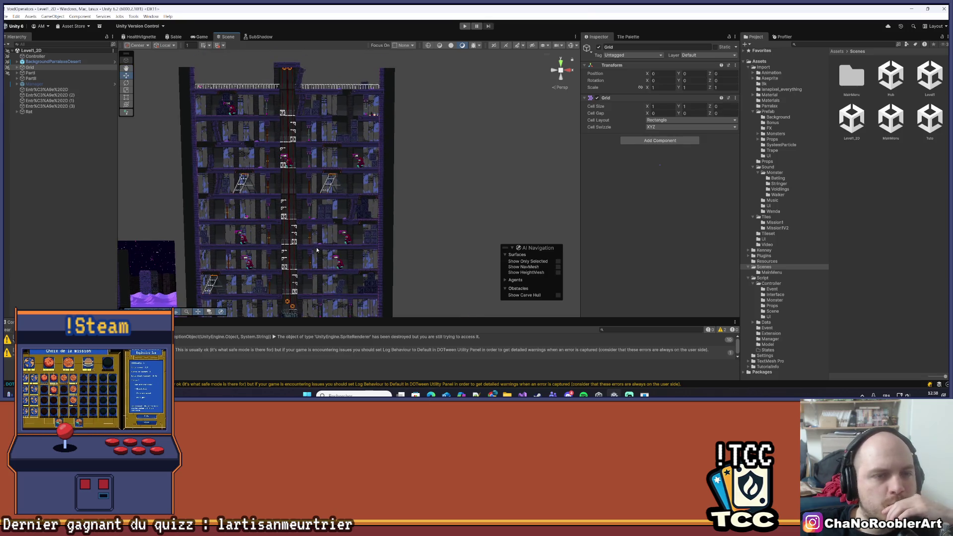
pyautogui.scroll(1, 321, 222)
pyautogui.moveTo(322, 222); pyautogui.dragTo(328, 212)
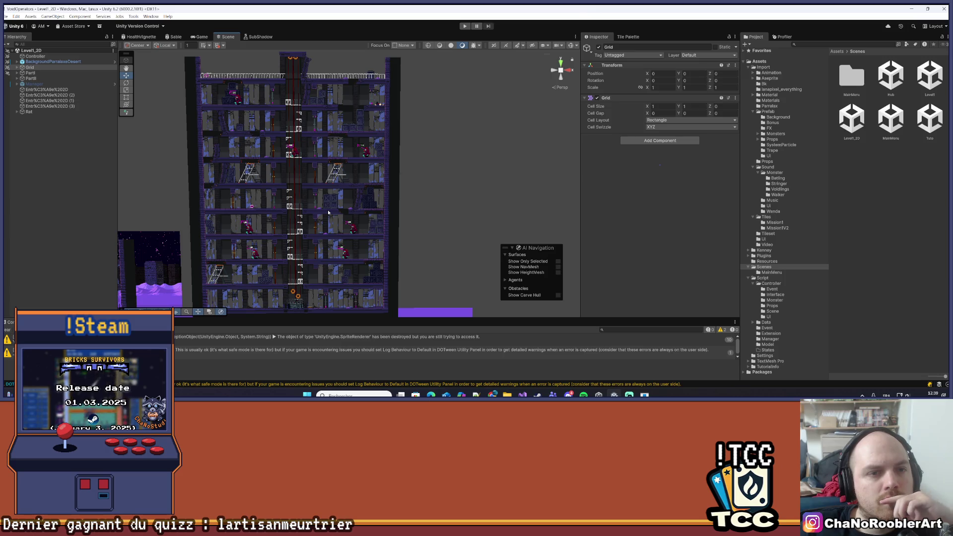
# - Zoom out of the Scene view and switch to Visual Studio with the project scripts
pyautogui.scroll(-2, 328, 213)
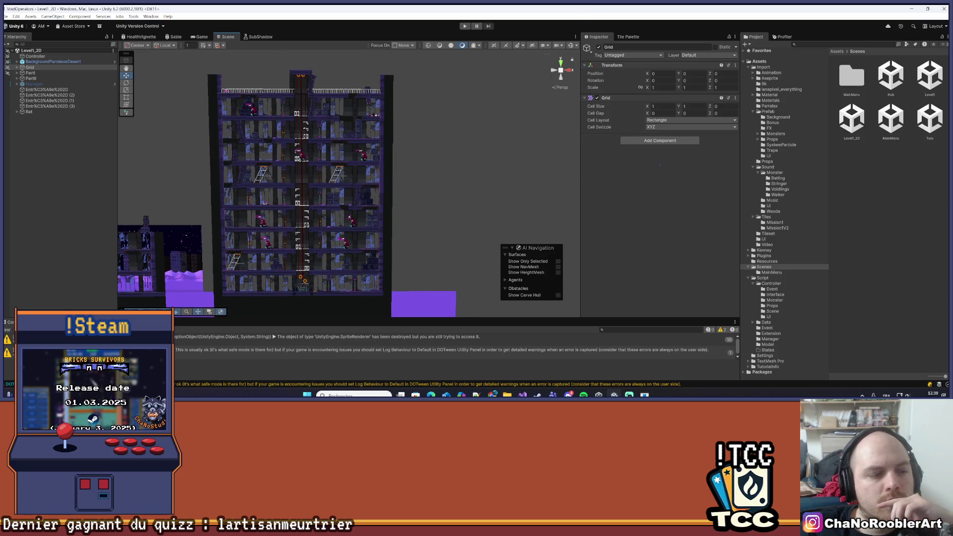
pyautogui.click(523, 395)
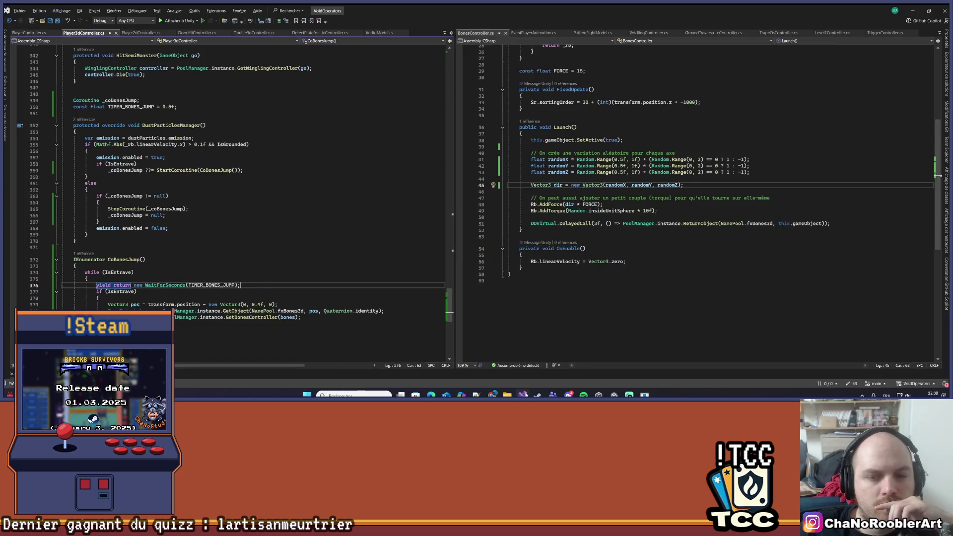
# - In Git Changes, enter the commit message 'TrapeBones and dechirure'
pyautogui.click(850, 384)
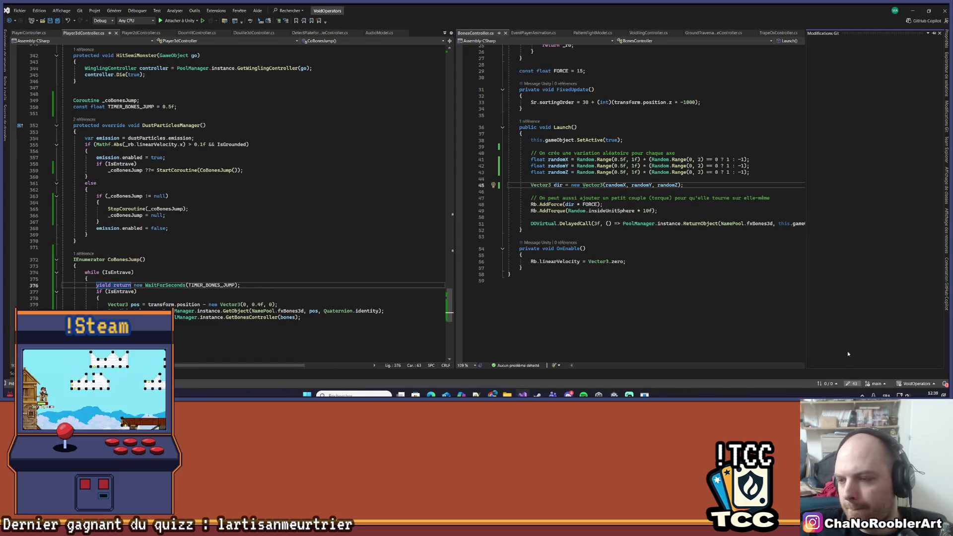
pyautogui.scroll(-2, 837, 308)
pyautogui.scroll(7, 837, 309)
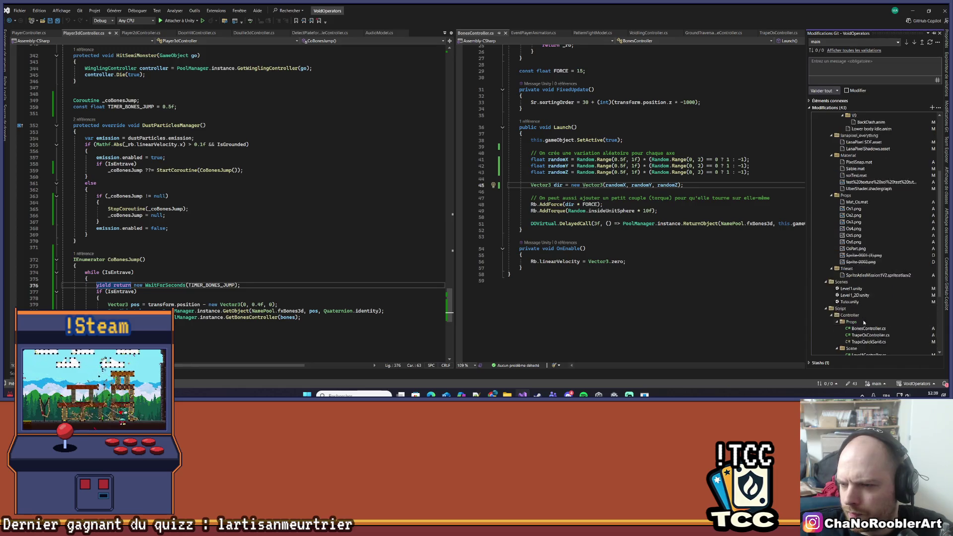
pyautogui.click(828, 65)
pyautogui.write('B')
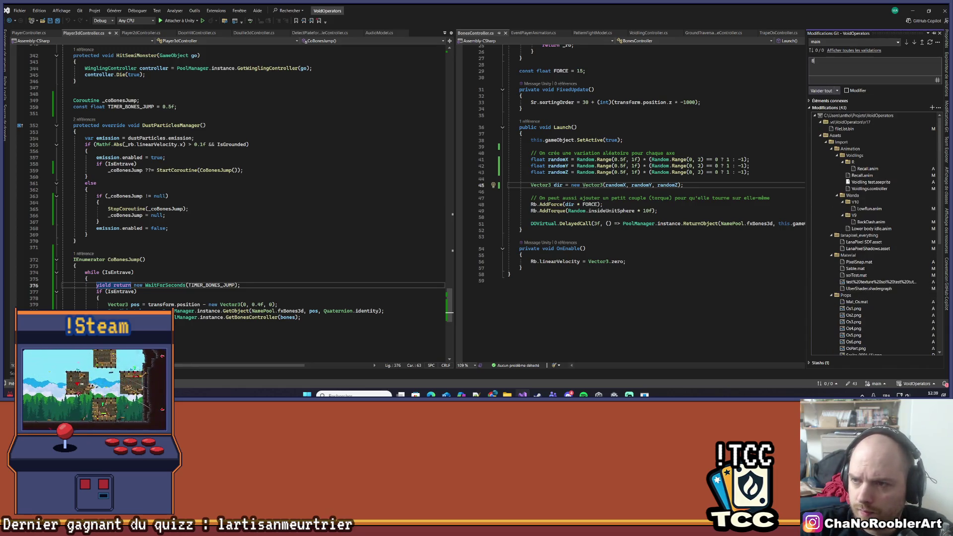
pyautogui.press('BackSpace')
pyautogui.write('Tape')
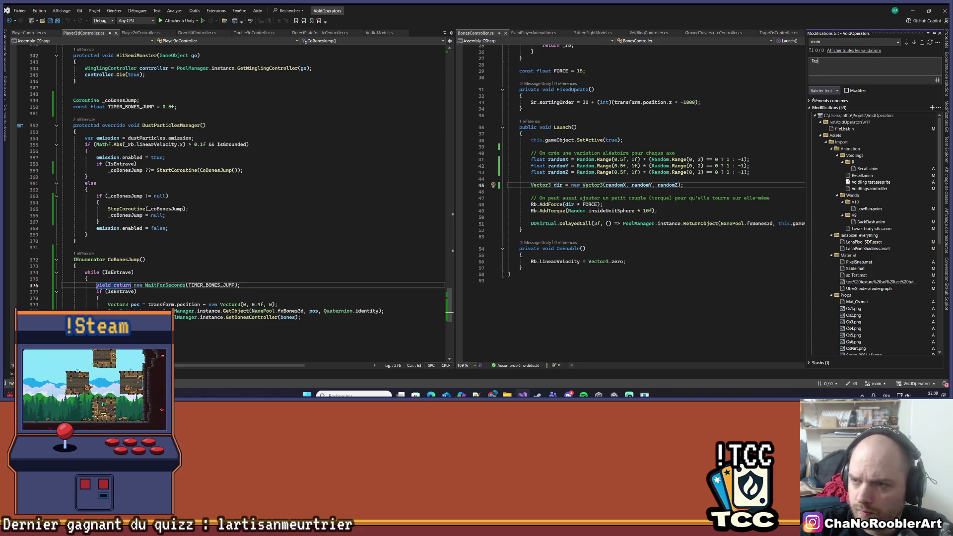
pyautogui.write('peO')
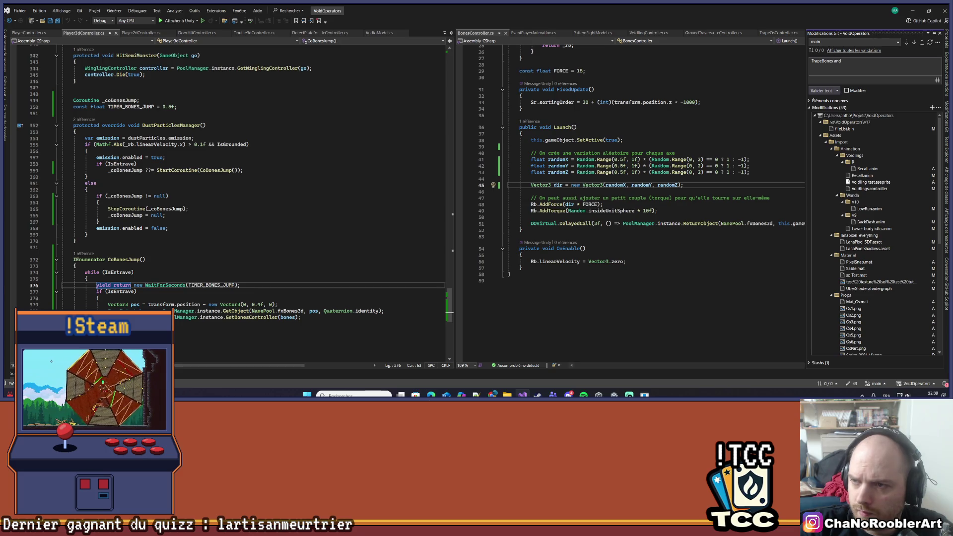
pyautogui.write('chirure')
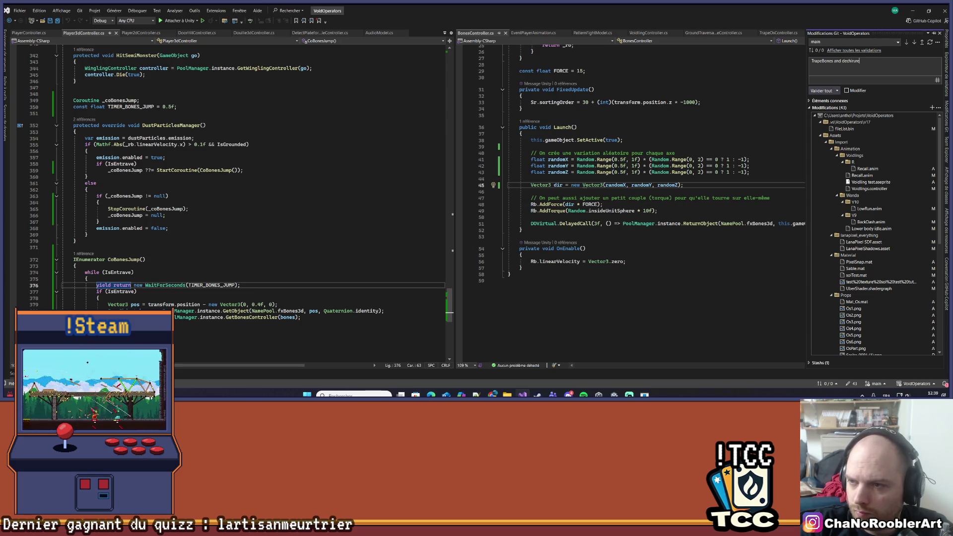
# - Commit all changes, push them to the remote, and return to Unity
pyautogui.click(822, 90)
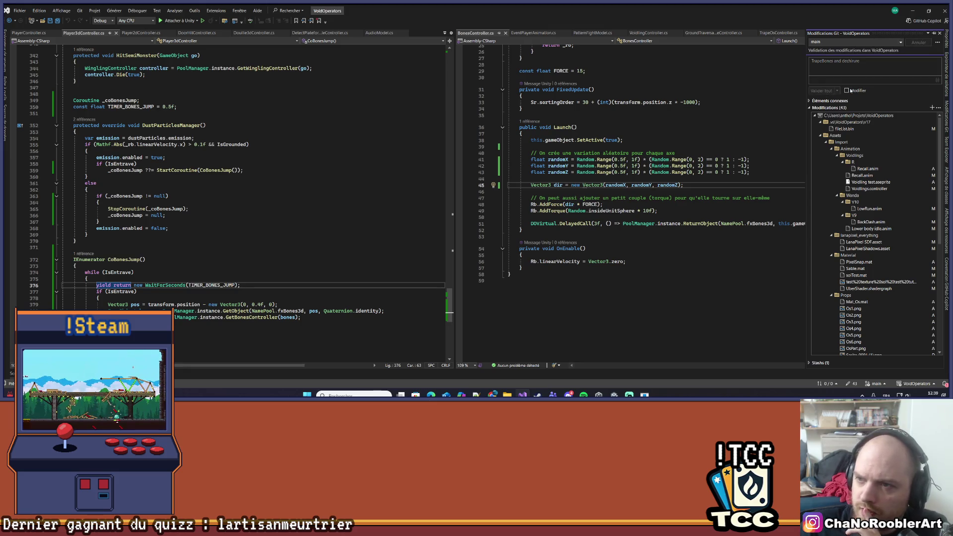
pyautogui.click(922, 52)
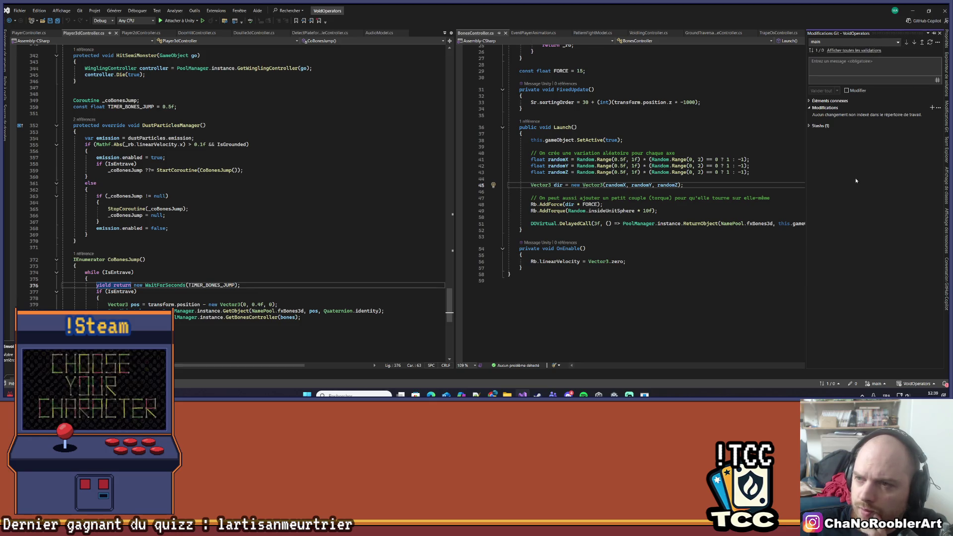
pyautogui.click(913, 11)
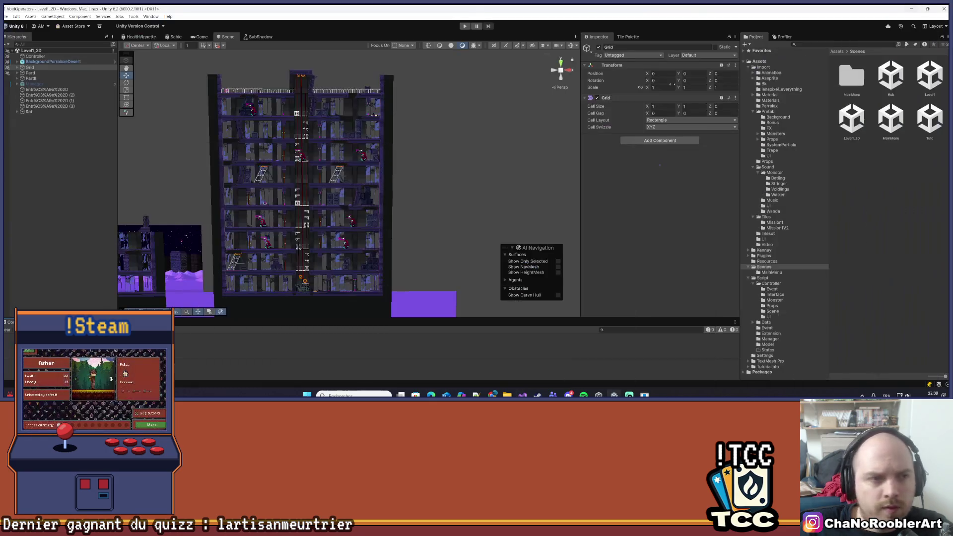
# - Open and save the Level1 scene, then select the MainMenu scene asset in Project > Scenes
pyautogui.click(35, 84)
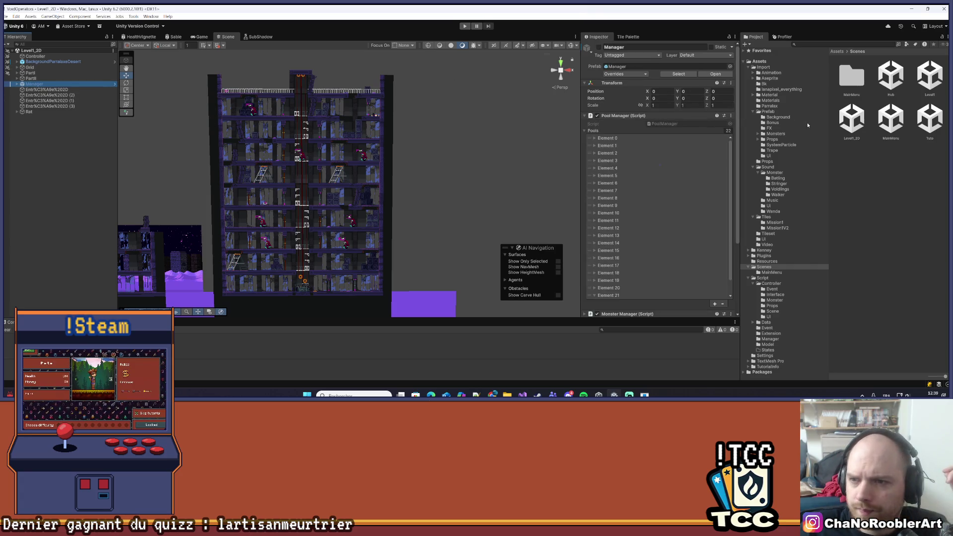
pyautogui.doubleClick(930, 75)
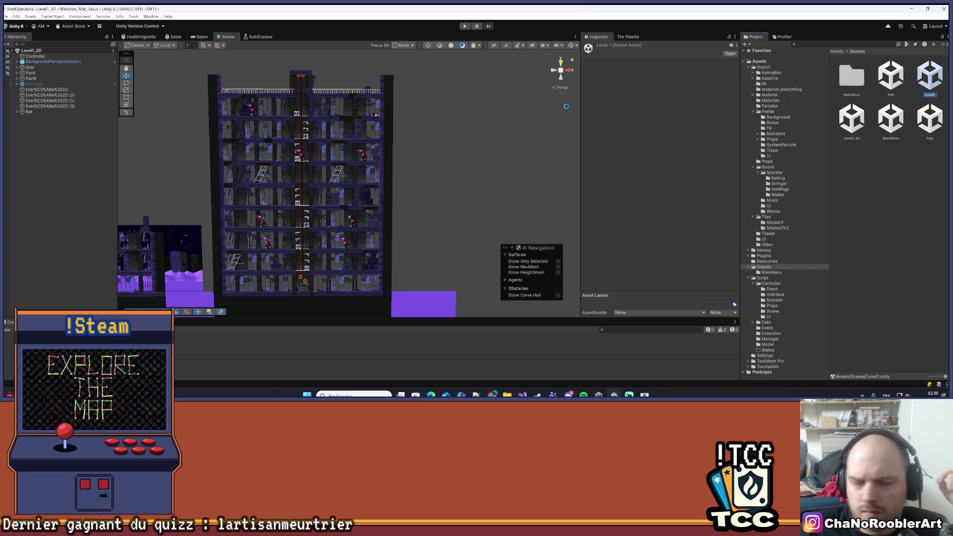
pyautogui.click(90, 184)
pyautogui.hotkey('ctrl', 's')
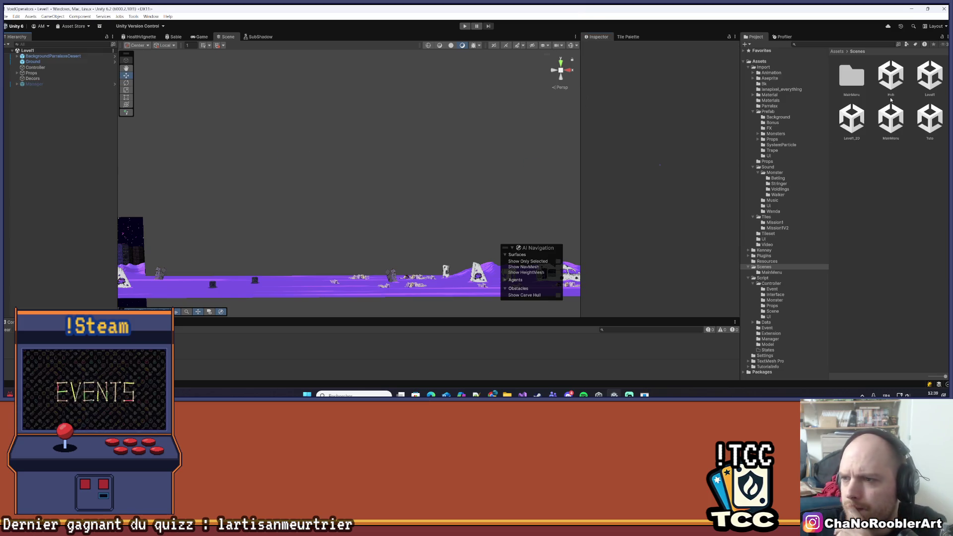
pyautogui.click(886, 121)
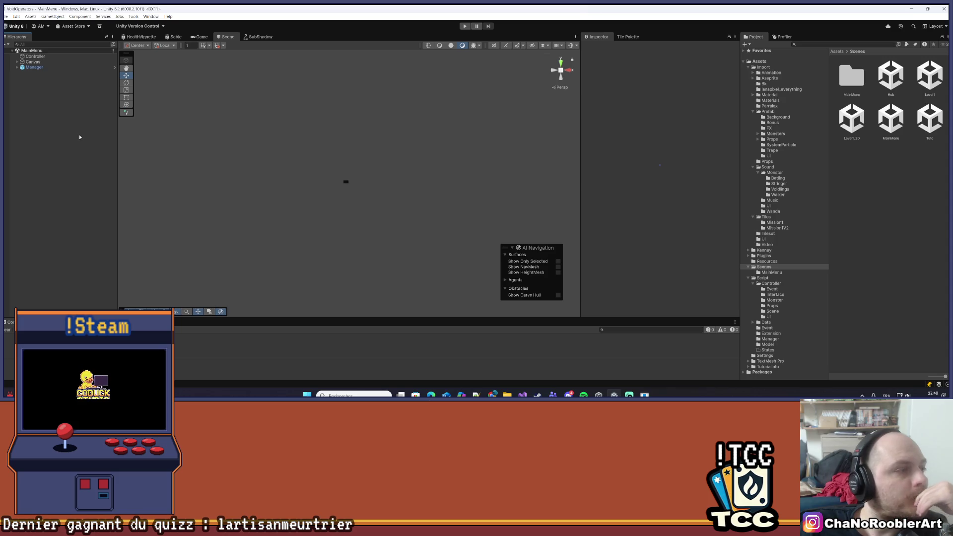
pyautogui.click(16, 68)
pyautogui.click(17, 67)
pyautogui.click(16, 67)
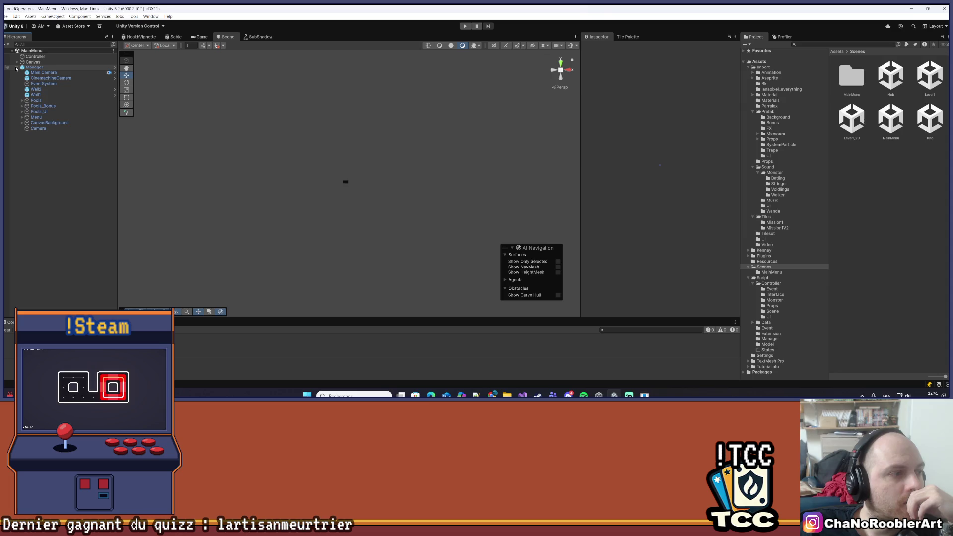
pyautogui.click(16, 68)
pyautogui.click(16, 68)
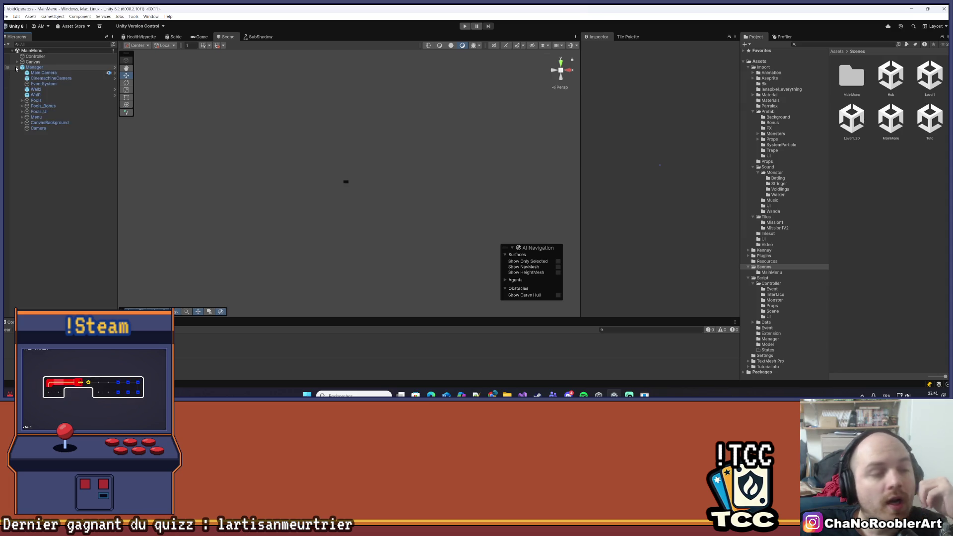
pyautogui.click(17, 67)
pyautogui.click(17, 68)
pyautogui.click(17, 68)
pyautogui.click(17, 67)
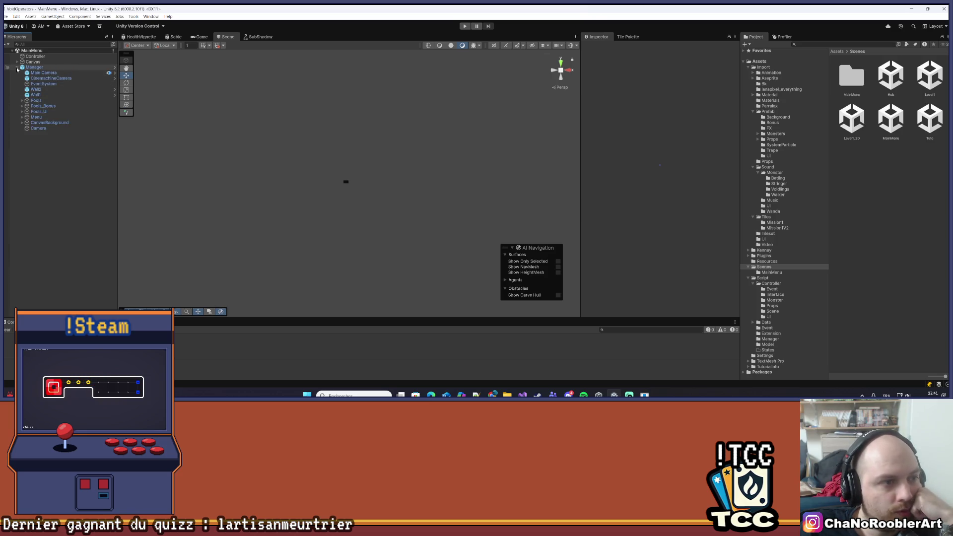
pyautogui.click(16, 68)
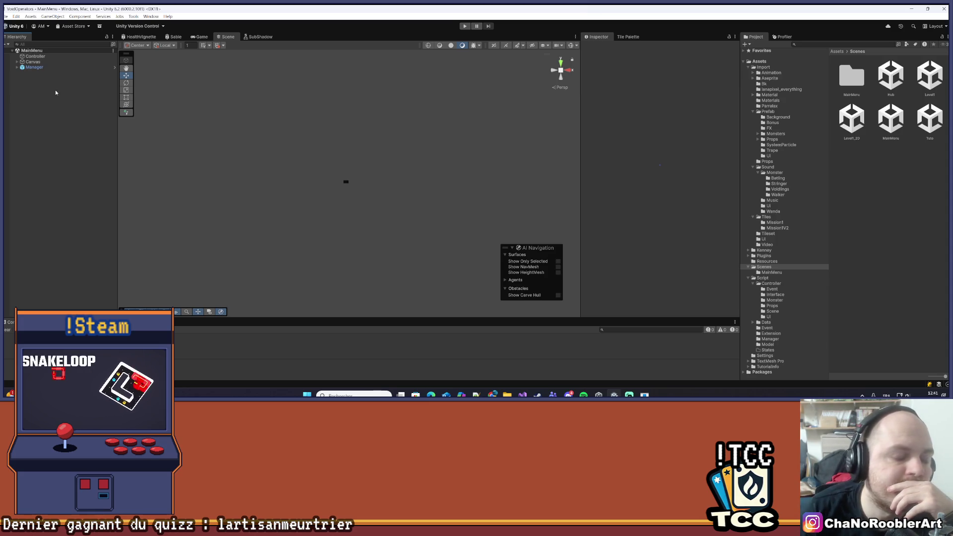
# - Change the Canvas > MainMenu > Version text from v0.22 to v0.23
pyautogui.click(46, 69)
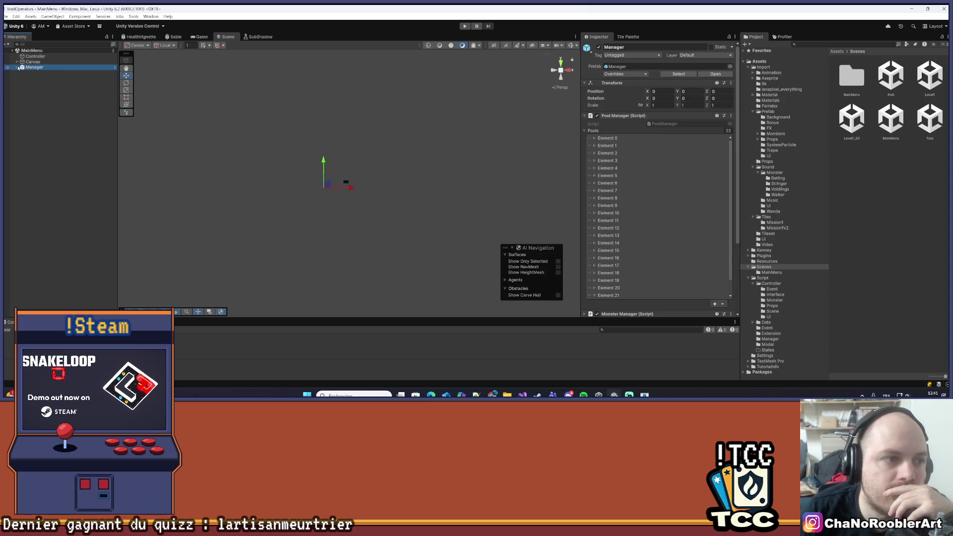
pyautogui.click(18, 62)
pyautogui.click(41, 68)
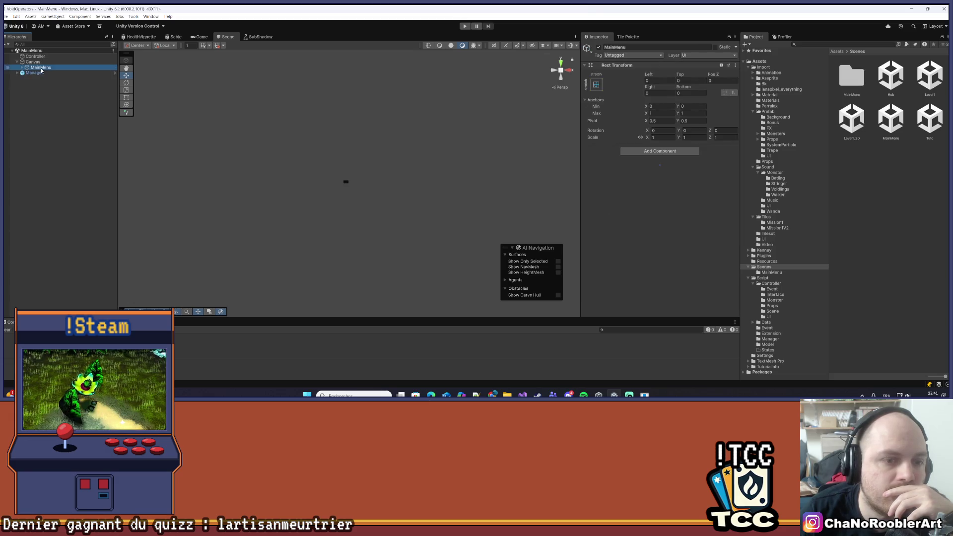
pyautogui.click(21, 67)
pyautogui.click(42, 95)
pyautogui.click(58, 84)
pyautogui.scroll(-3, 646, 149)
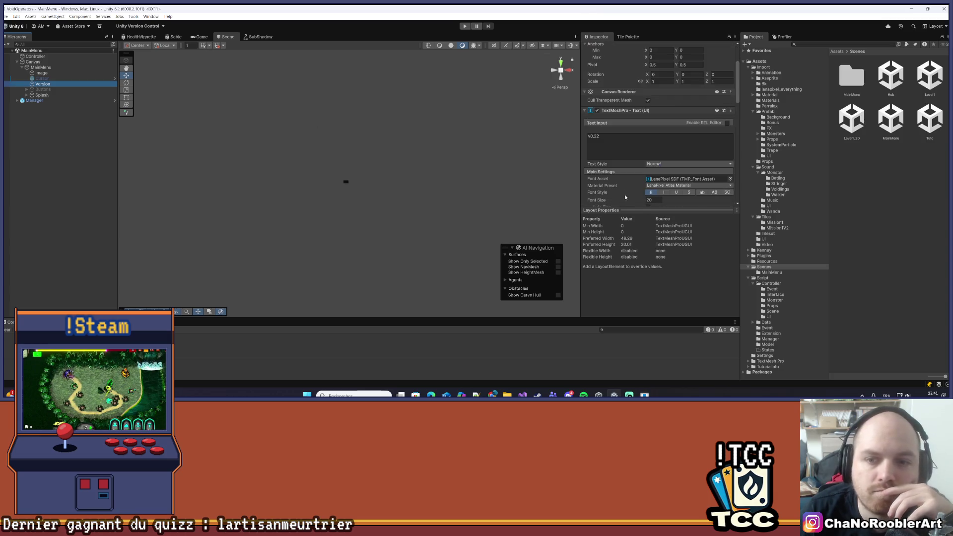
pyautogui.click(610, 137)
pyautogui.press('BackSpace')
pyautogui.write('3')
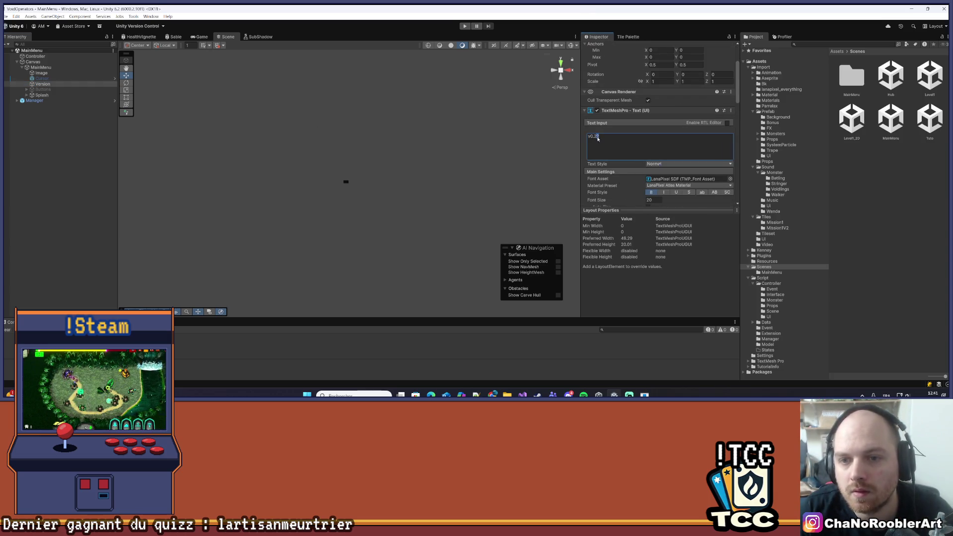
pyautogui.click(619, 294)
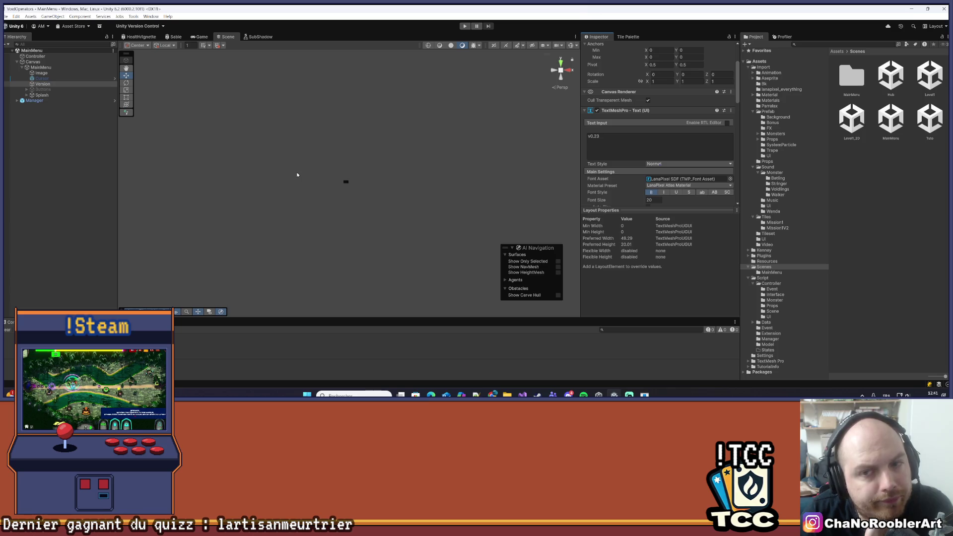
# - Deselect the Version object and save the MainMenu scene via File > Save
pyautogui.click(85, 149)
pyautogui.click(6, 16)
pyautogui.click(13, 50)
pyautogui.click(6, 16)
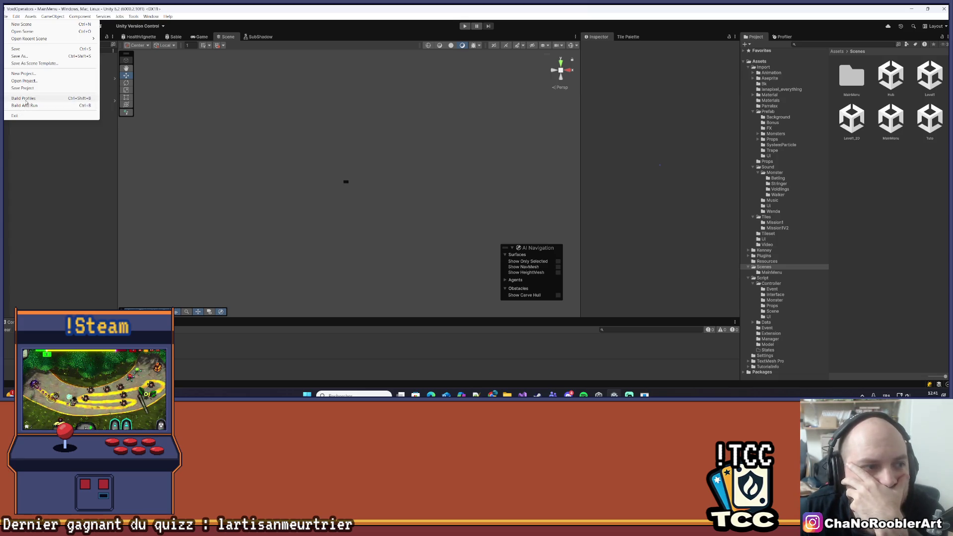
# - Build the Windows version into a new V0.23 folder inside BuildVo
pyautogui.click(25, 99)
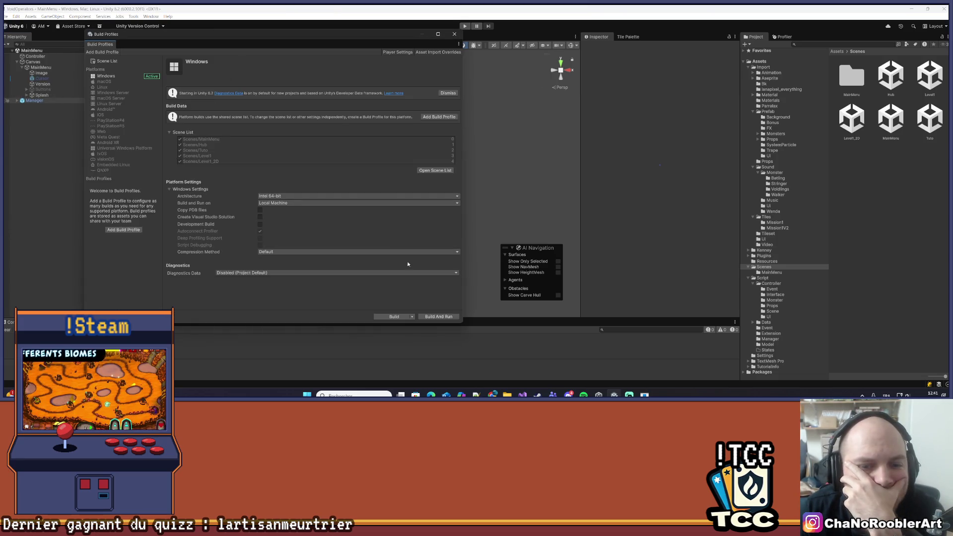
pyautogui.click(394, 316)
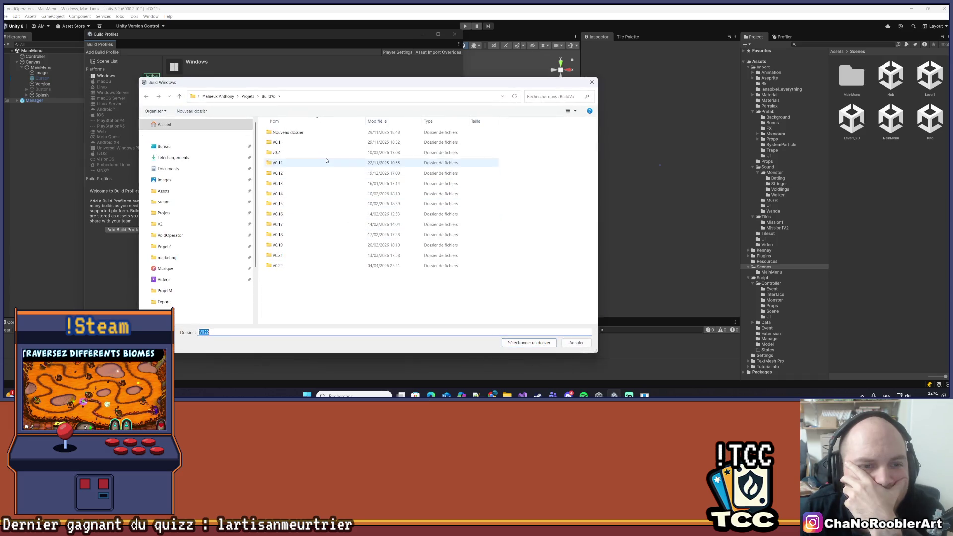
pyautogui.rightClick(292, 295)
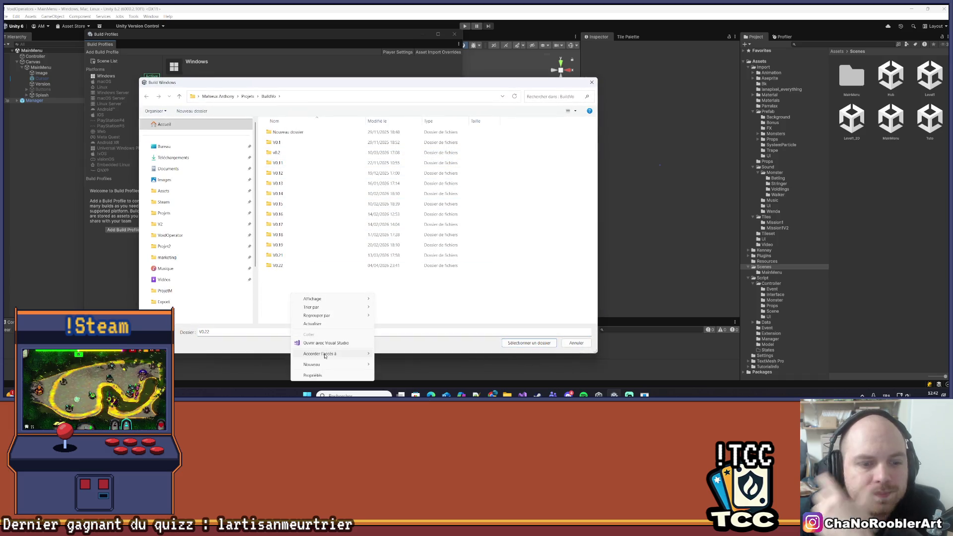
pyautogui.moveTo(317, 365)
pyautogui.click(393, 288)
pyautogui.write('V0.23')
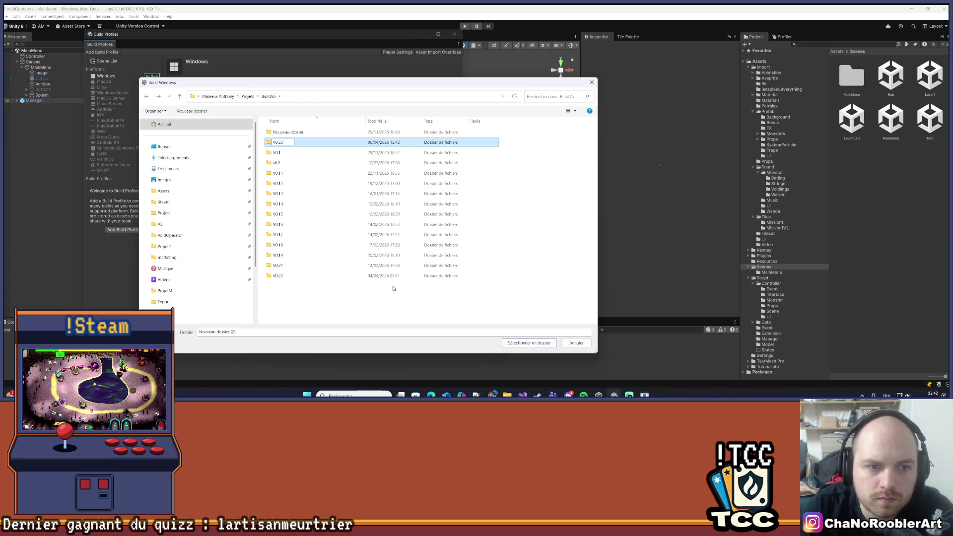
pyautogui.press('Return')
pyautogui.doubleClick(284, 277)
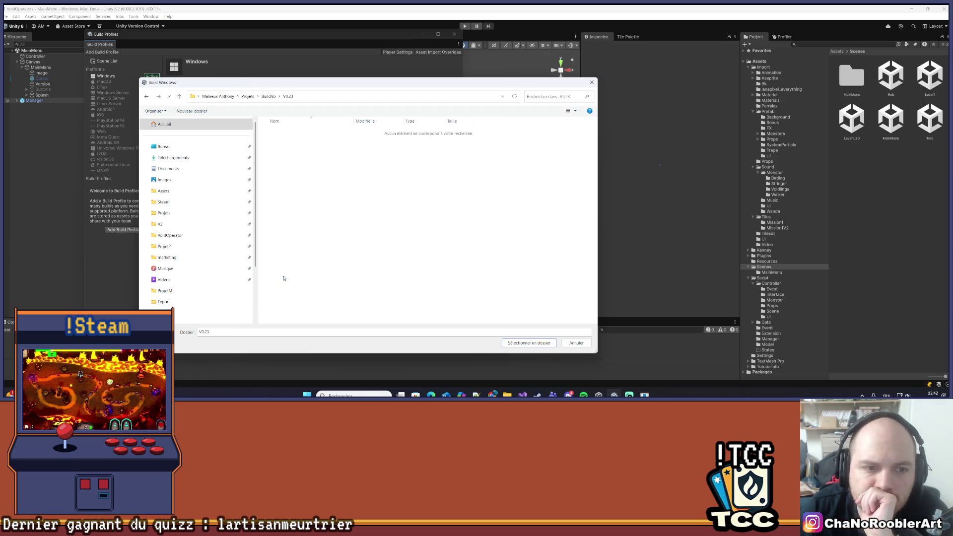
pyautogui.click(528, 343)
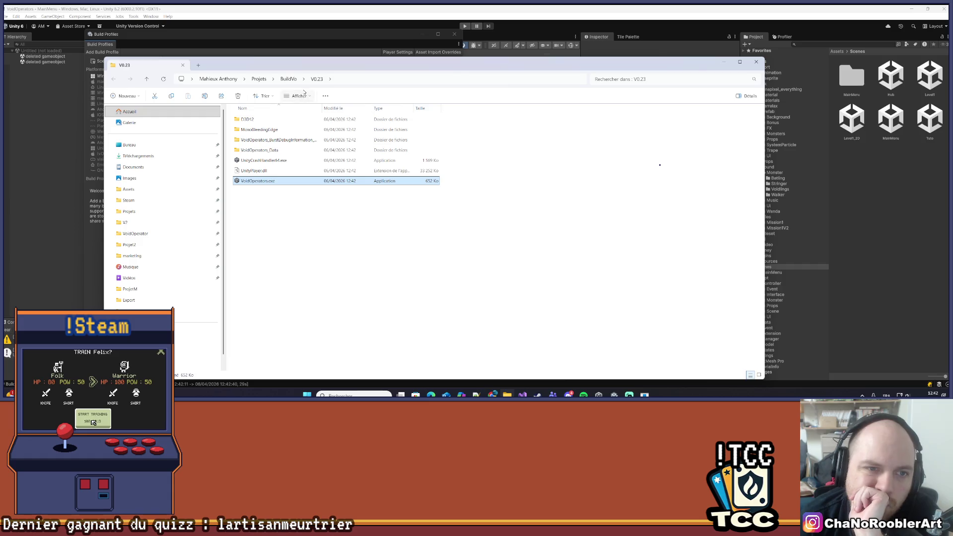
# - Compress the V0.23 build folder in BuildVo into V0.23.zip
pyautogui.click(288, 79)
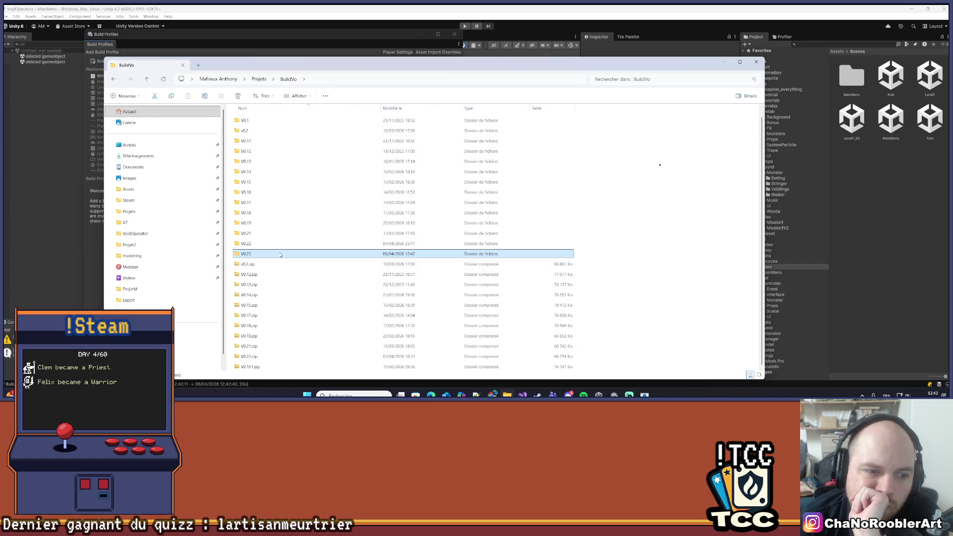
pyautogui.rightClick(254, 255)
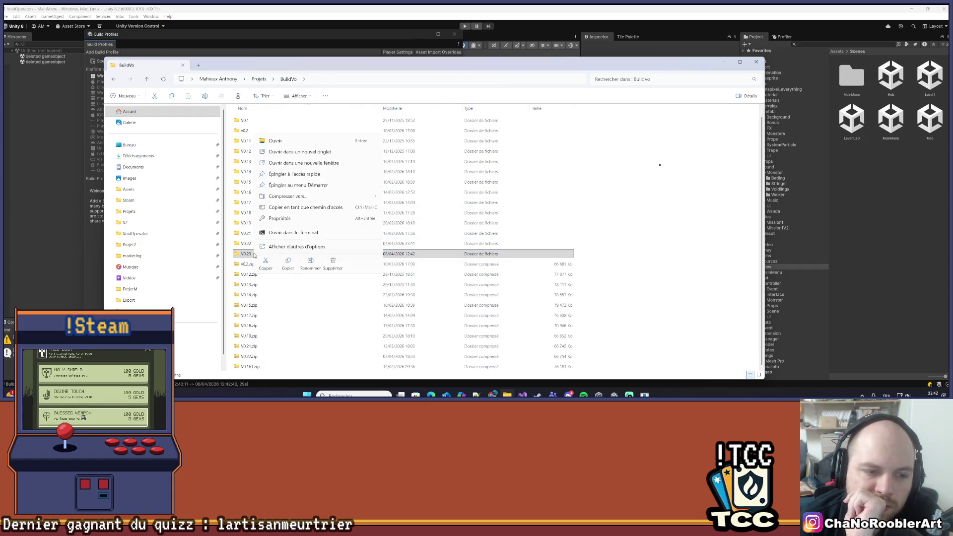
pyautogui.click(249, 256)
pyautogui.rightClick(247, 256)
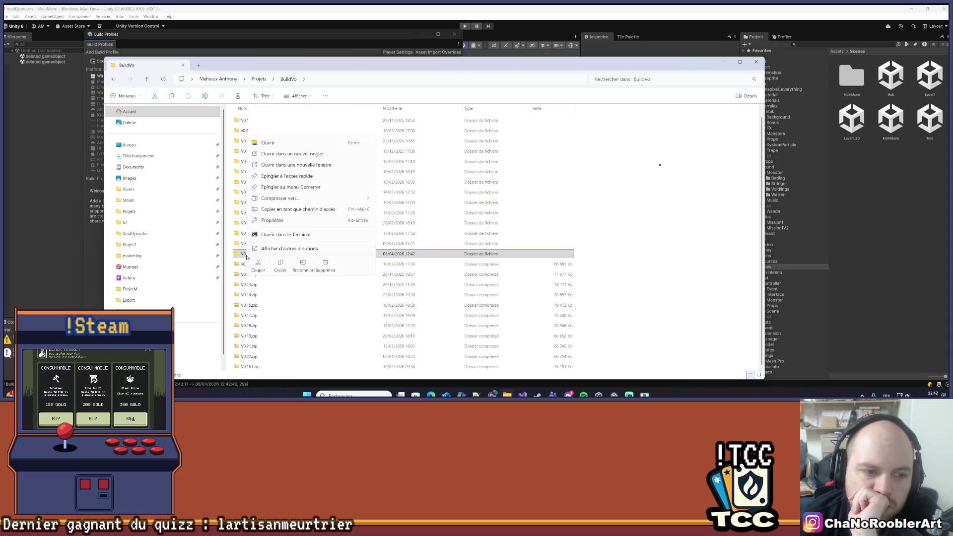
pyautogui.moveTo(298, 198)
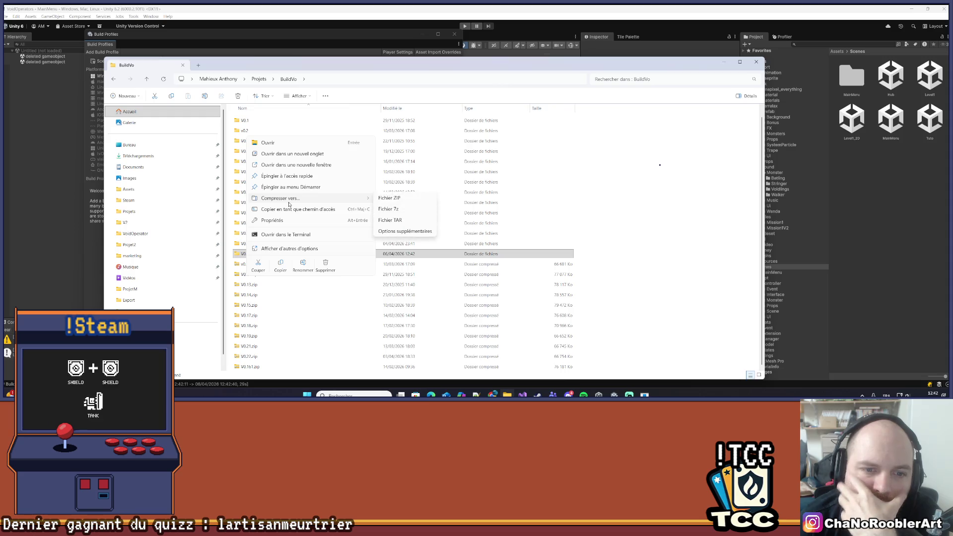
pyautogui.click(390, 199)
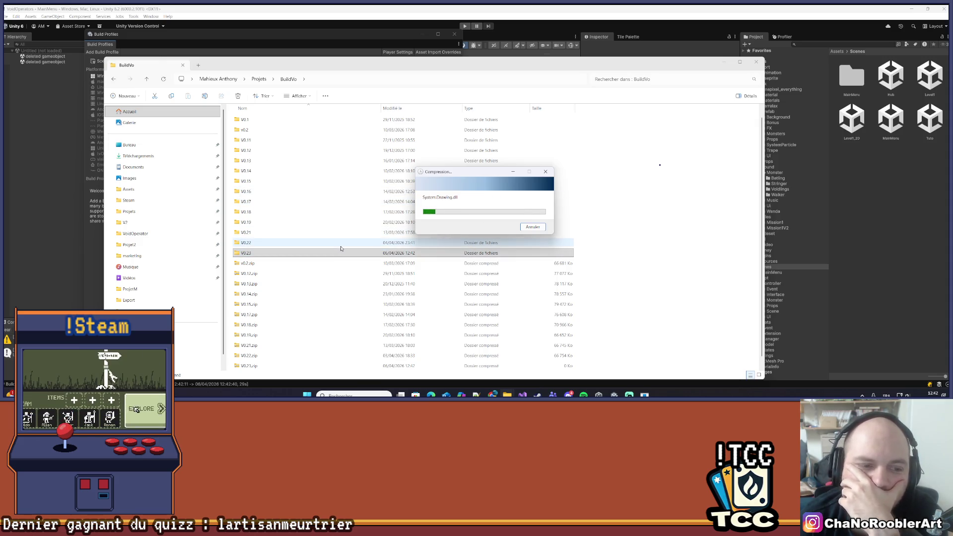
pyautogui.scroll(-1, 340, 249)
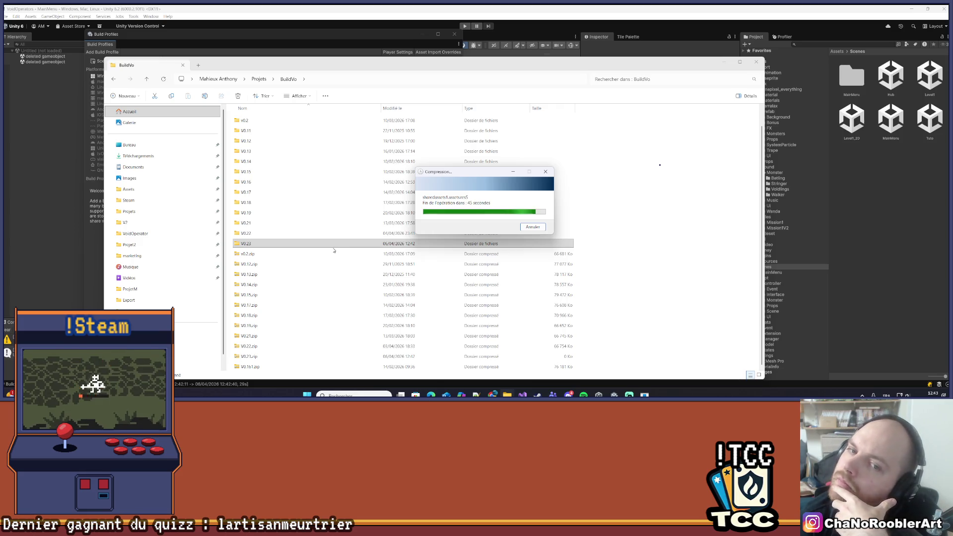
pyautogui.click(671, 189)
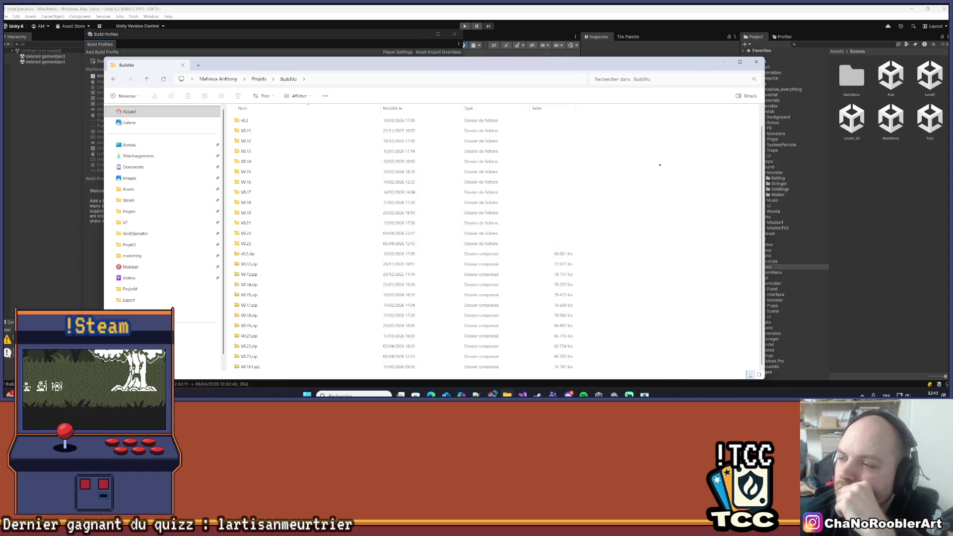
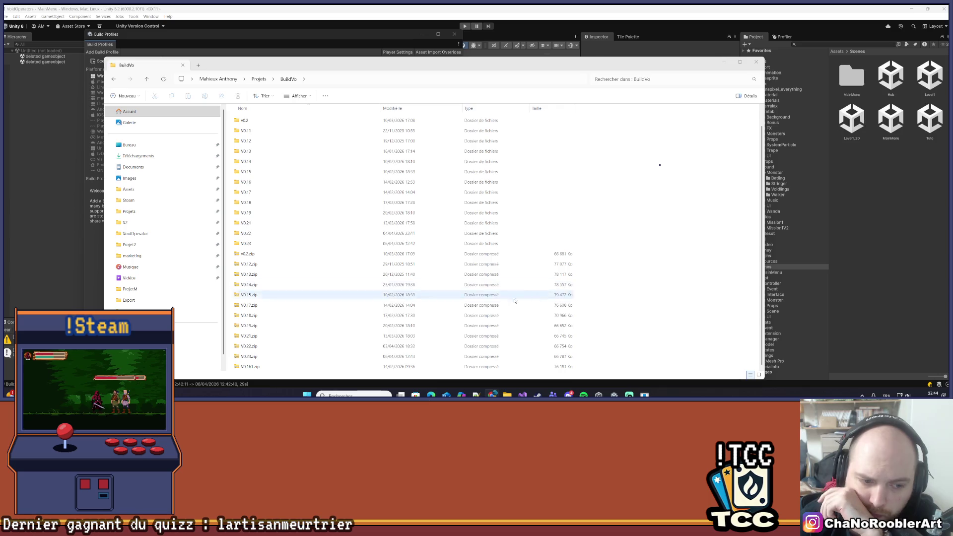
# - Select the V0.22/V0.23 zips, close BuildVo and Build Profiles, and pick the Level1_2D scene
pyautogui.click(249, 357)
pyautogui.moveTo(318, 346); pyautogui.dragTo(330, 350)
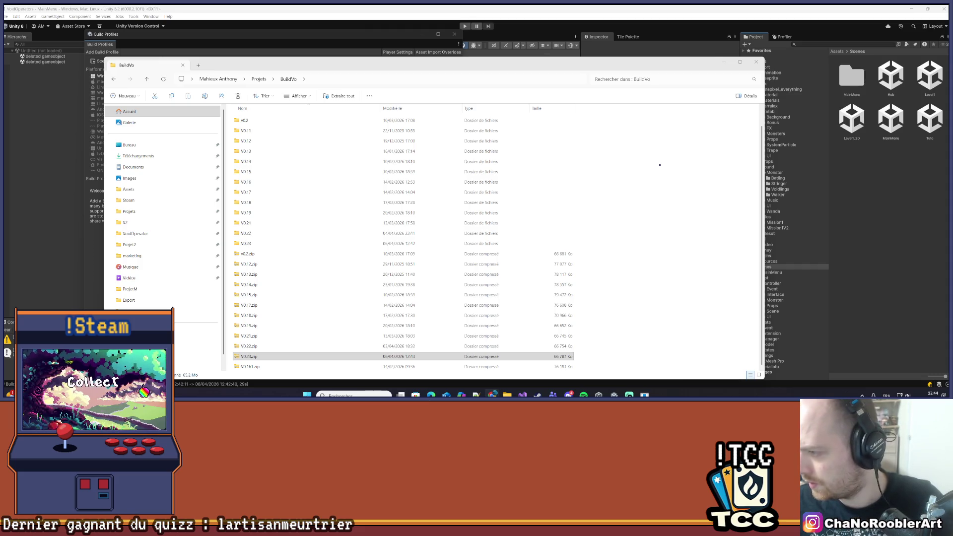
pyautogui.click(756, 62)
pyautogui.click(454, 34)
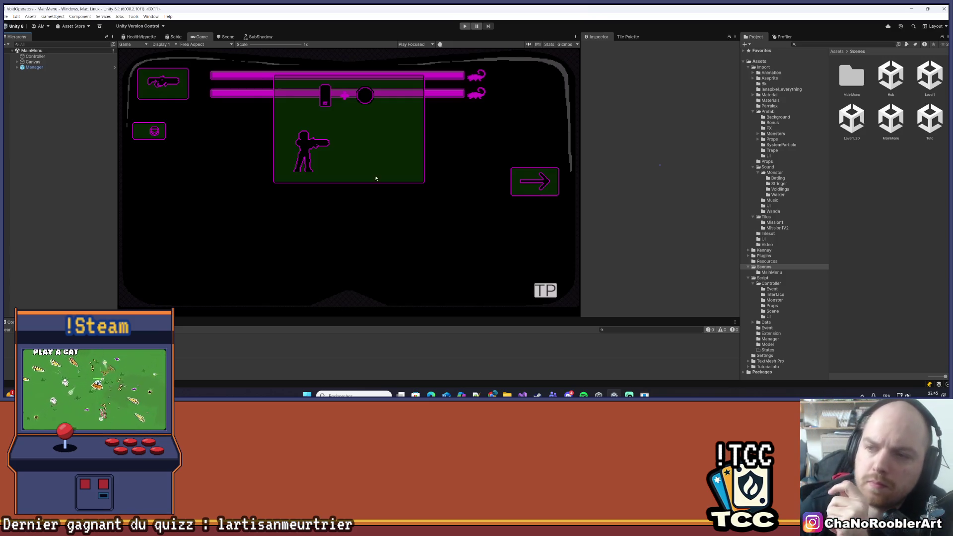
pyautogui.click(852, 120)
# - Open the Level1_2D scene and enable its Manager object
pyautogui.doubleClick(853, 120)
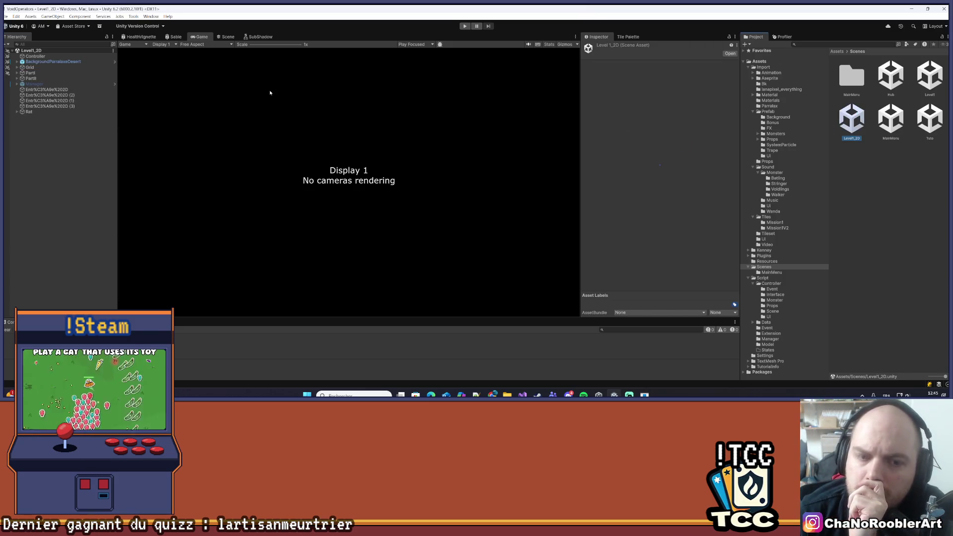
pyautogui.click(34, 84)
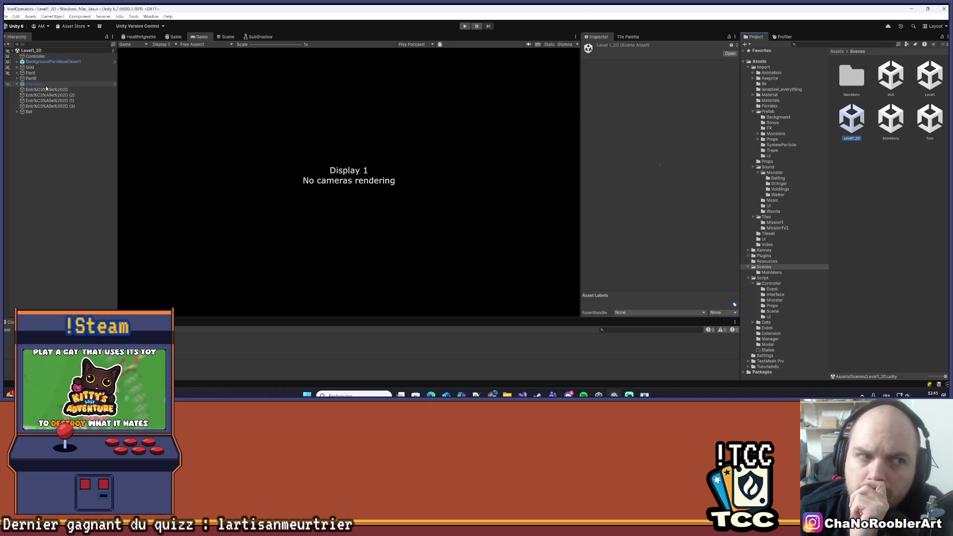
pyautogui.click(599, 47)
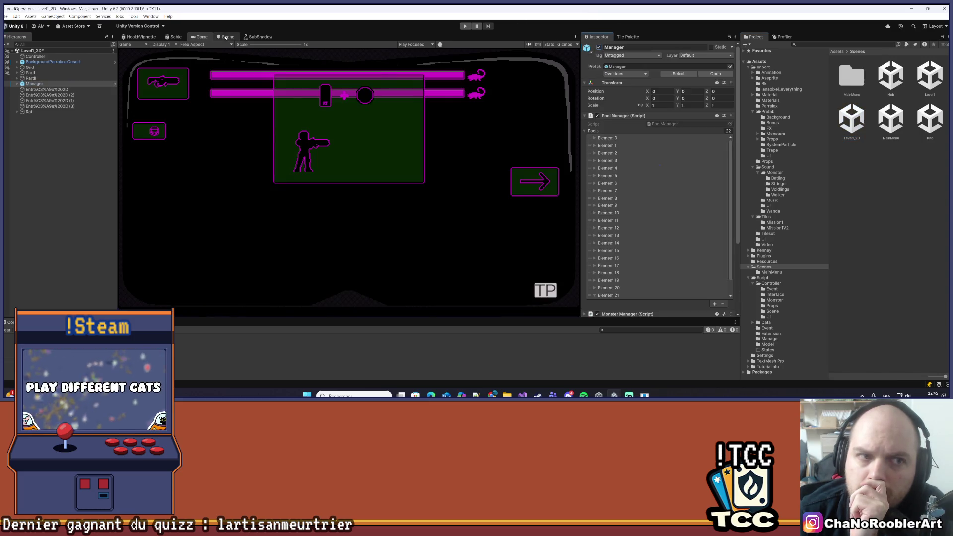
# - Switch to the Scene view and zoom in on the building's roof
pyautogui.click(226, 37)
pyautogui.scroll(2, 497, 159)
pyautogui.moveTo(496, 159)
pyautogui.mouseDown()
pyautogui.moveTo(315, 170)
pyautogui.moveTo(431, 216)
pyautogui.moveTo(411, 247)
pyautogui.mouseUp()
pyautogui.moveTo(385, 195)
pyautogui.mouseDown()
pyautogui.moveTo(387, 228)
pyautogui.moveTo(372, 215)
pyautogui.moveTo(373, 192)
pyautogui.mouseUp()
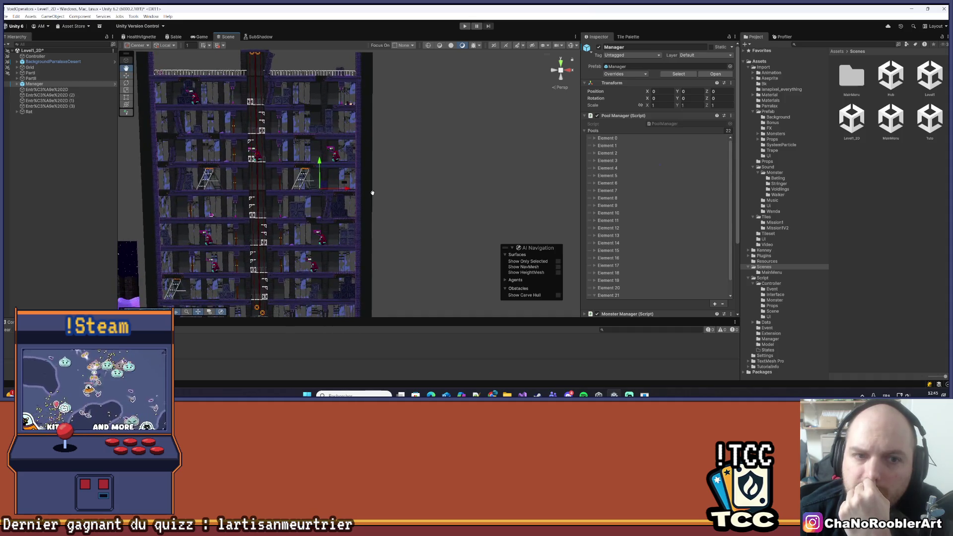
pyautogui.scroll(-4, 373, 192)
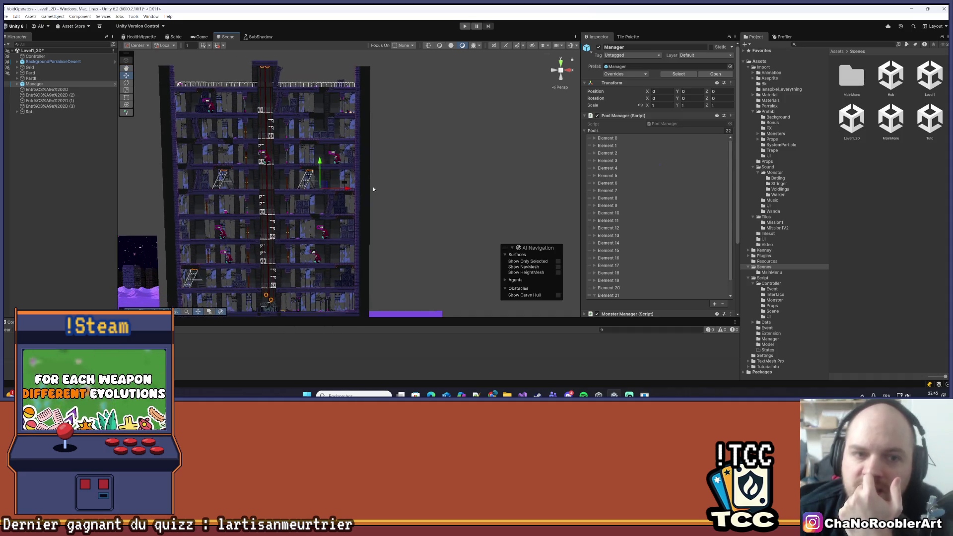
pyautogui.scroll(5, 348, 124)
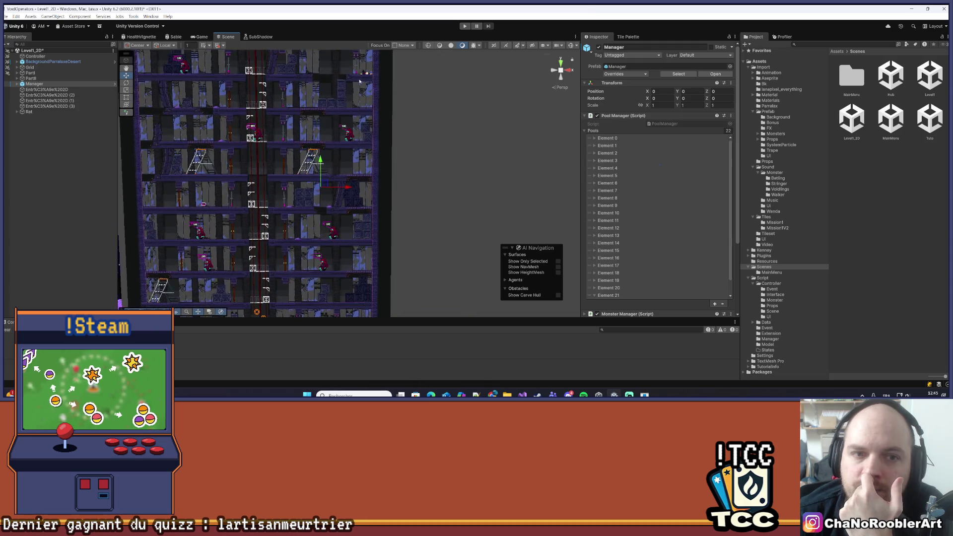
pyautogui.moveTo(380, 139); pyautogui.dragTo(380, 177)
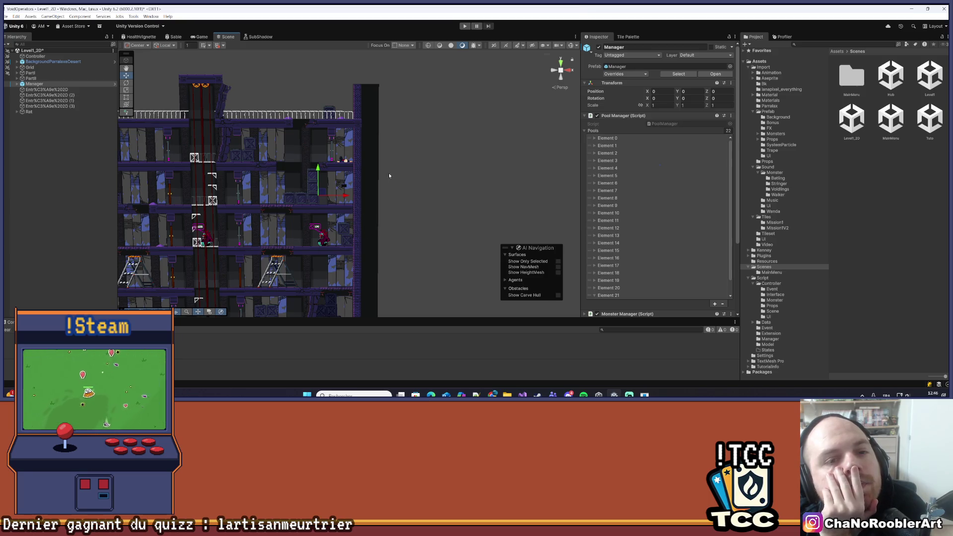
pyautogui.press('f')
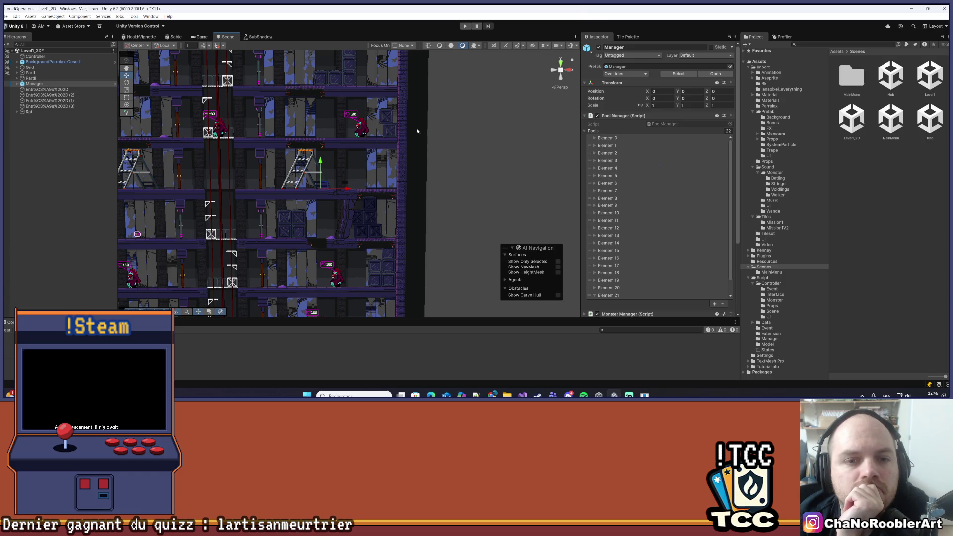
pyautogui.moveTo(417, 128); pyautogui.dragTo(395, 213)
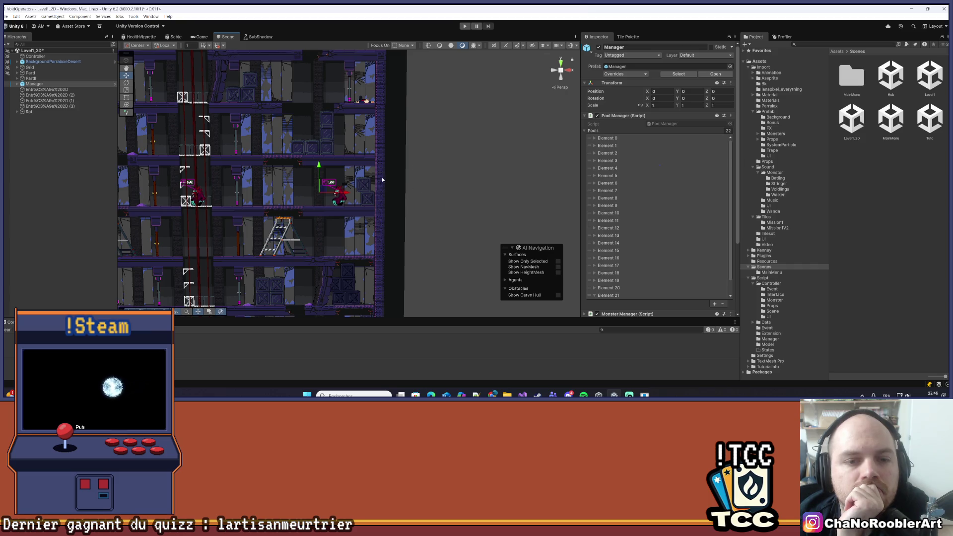
pyautogui.moveTo(428, 184); pyautogui.dragTo(428, 215)
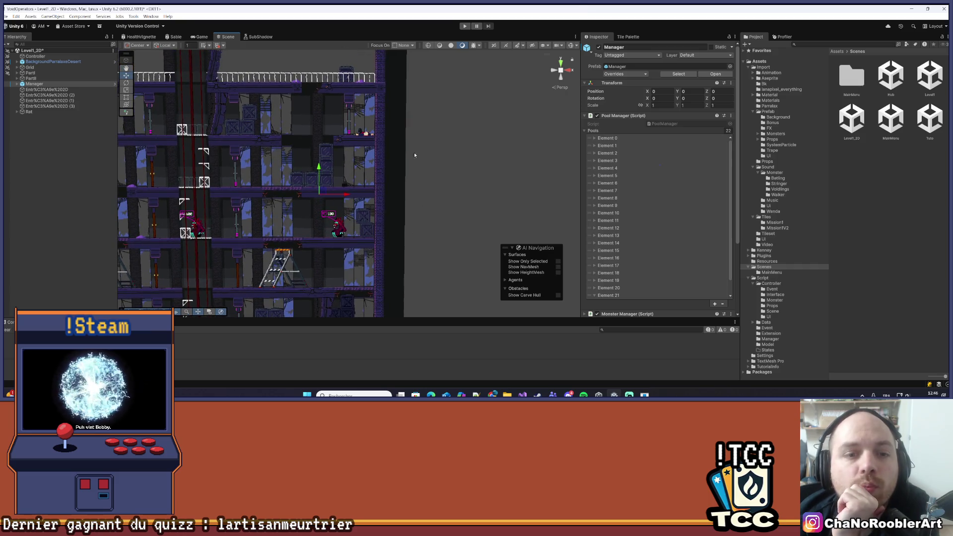
pyautogui.scroll(-2, 413, 152)
pyautogui.scroll(2, 418, 173)
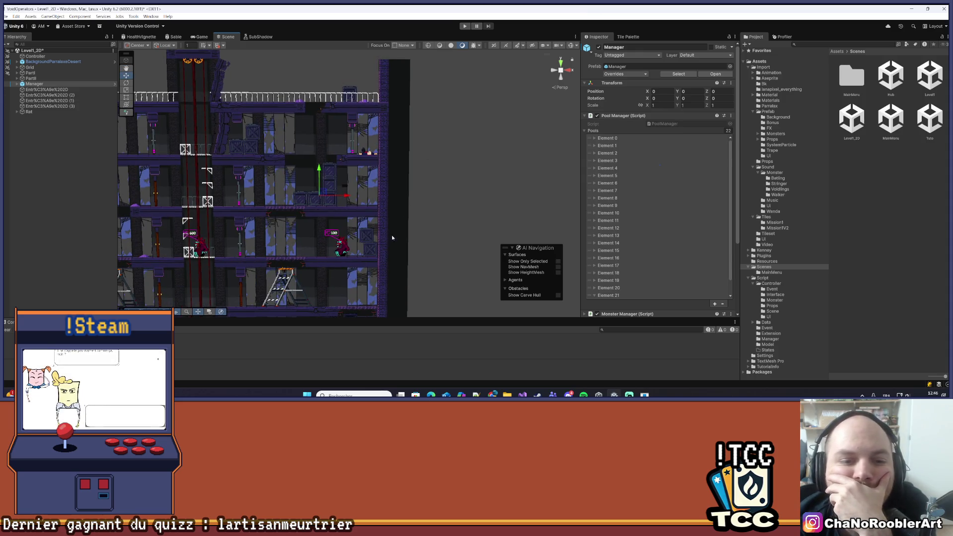
pyautogui.moveTo(392, 234); pyautogui.dragTo(400, 221)
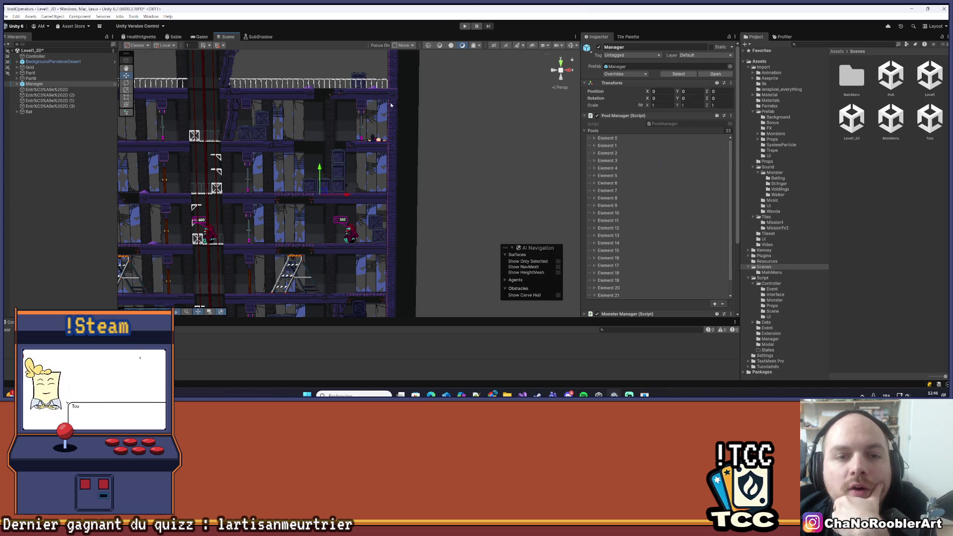
pyautogui.scroll(-2, 284, 192)
pyautogui.scroll(-3, 284, 192)
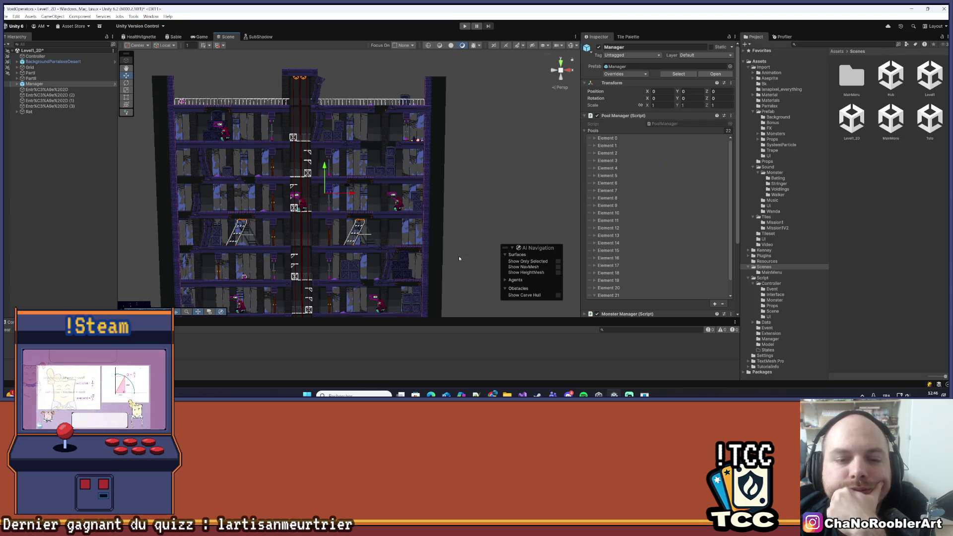
pyautogui.scroll(3, 447, 234)
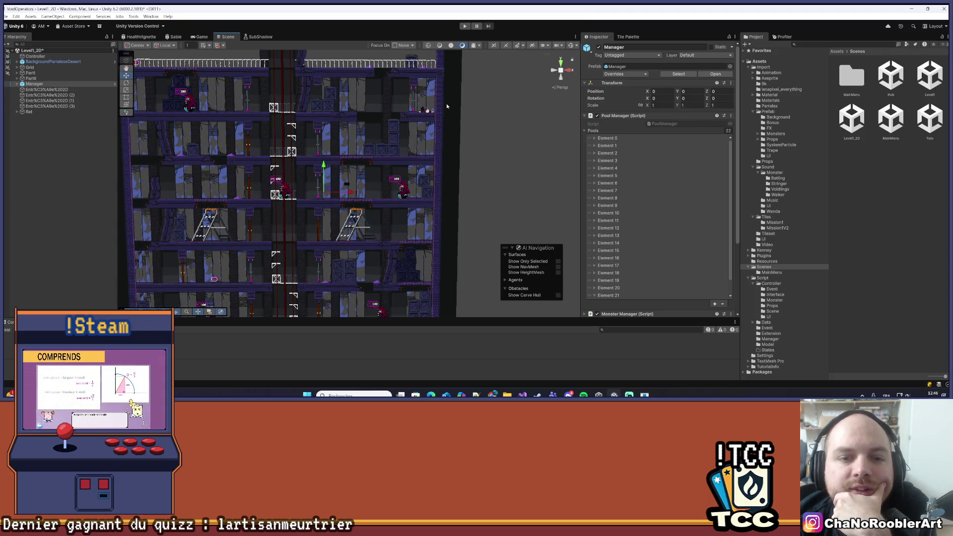
pyautogui.scroll(2, 462, 110)
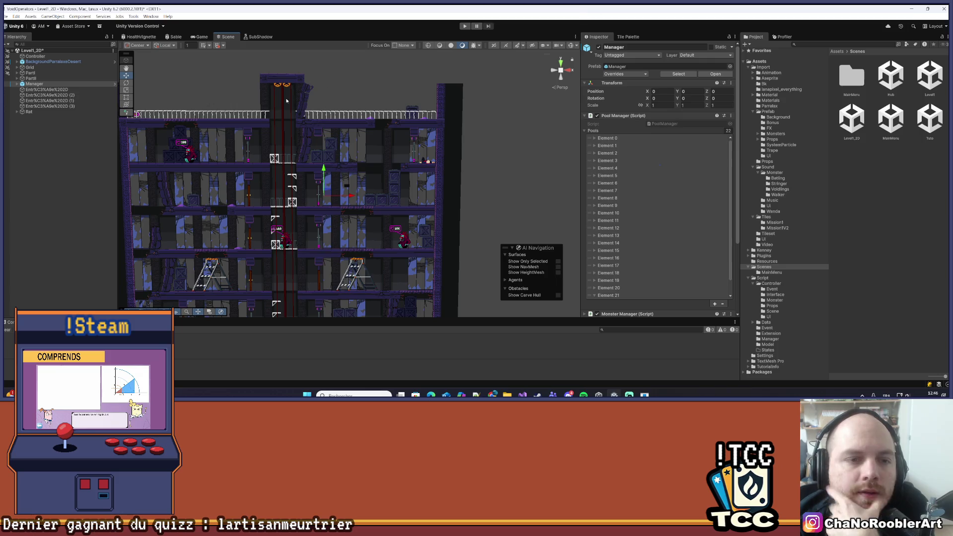
pyautogui.scroll(-1, 305, 95)
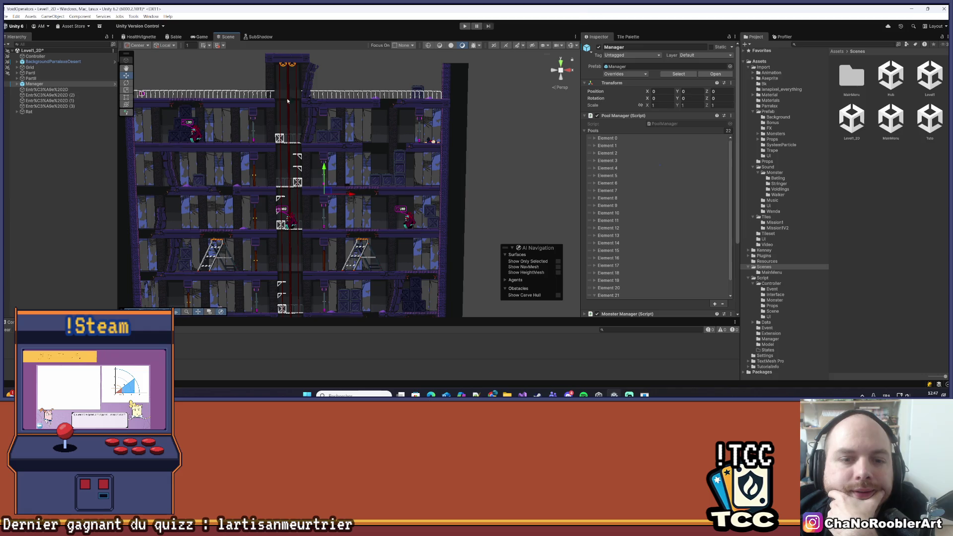
pyautogui.moveTo(447, 168)
pyautogui.mouseDown()
pyautogui.moveTo(436, 103)
pyautogui.moveTo(401, 88)
pyautogui.mouseUp()
# - Survey the tower, then select the gold key to view DoorKeyGold's properties
pyautogui.scroll(-5, 403, 127)
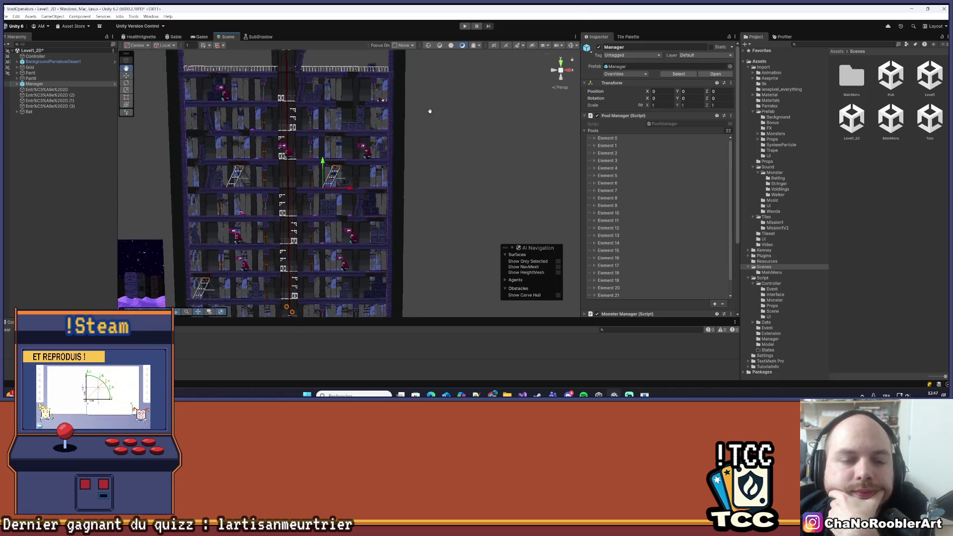
pyautogui.moveTo(403, 151); pyautogui.dragTo(421, 133)
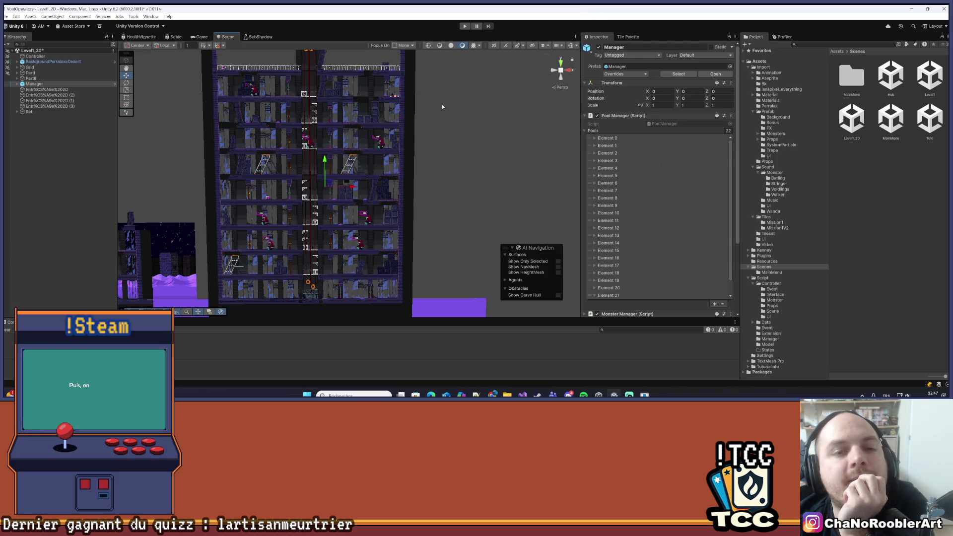
pyautogui.moveTo(436, 104)
pyautogui.mouseDown()
pyautogui.moveTo(398, 140)
pyautogui.moveTo(379, 141)
pyautogui.moveTo(390, 139)
pyautogui.mouseUp()
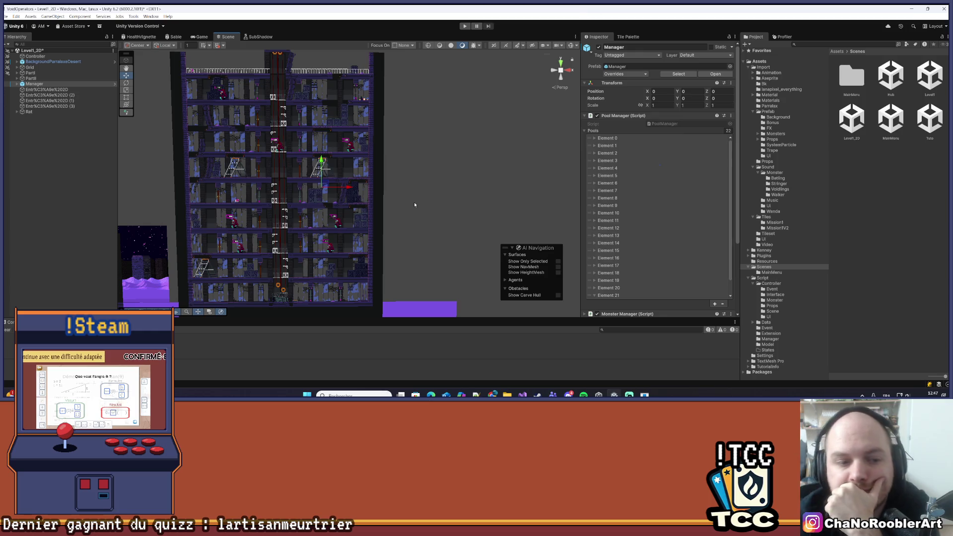
pyautogui.moveTo(313, 217)
pyautogui.mouseDown()
pyautogui.moveTo(420, 218)
pyautogui.moveTo(400, 209)
pyautogui.mouseUp()
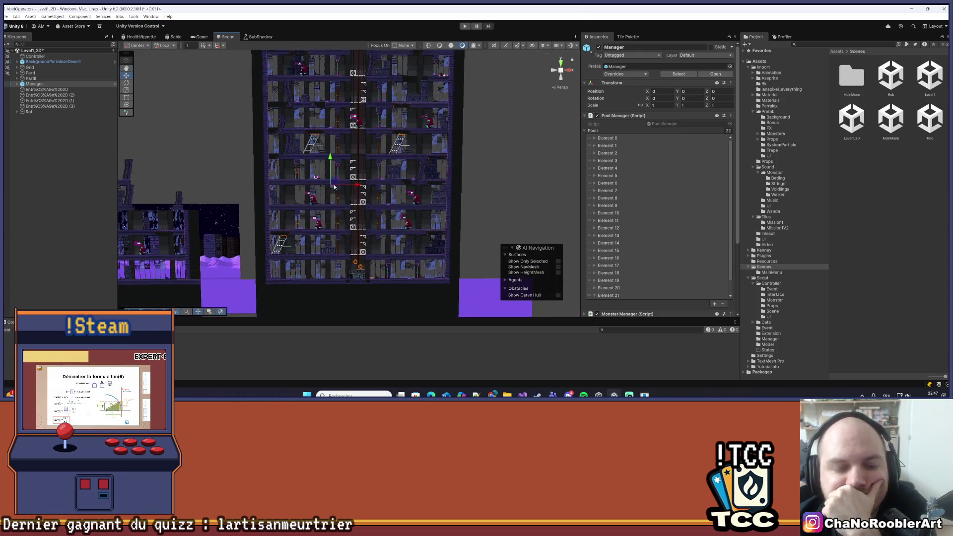
pyautogui.scroll(-2, 386, 167)
pyautogui.scroll(3, 352, 211)
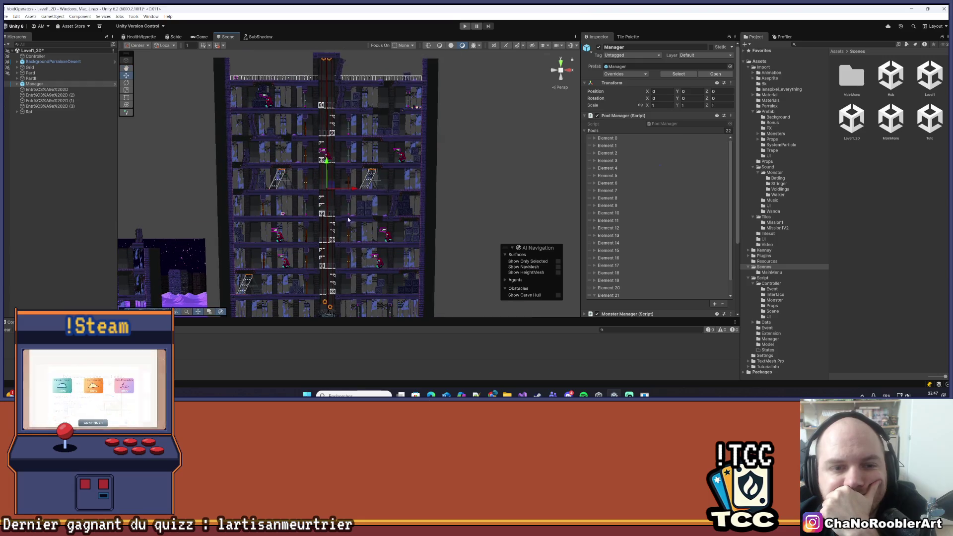
pyautogui.moveTo(353, 211); pyautogui.dragTo(356, 197)
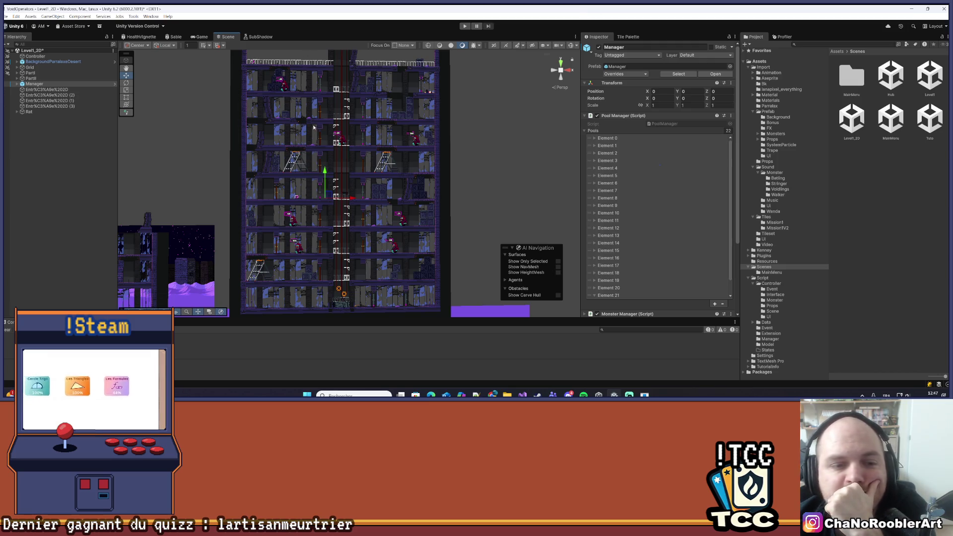
pyautogui.moveTo(332, 132); pyautogui.dragTo(336, 119)
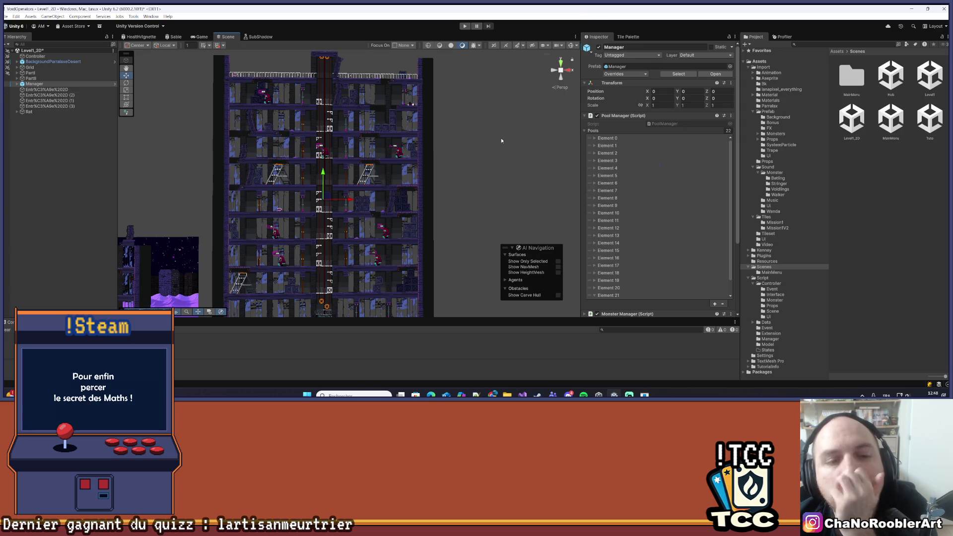
pyautogui.scroll(1, 284, 197)
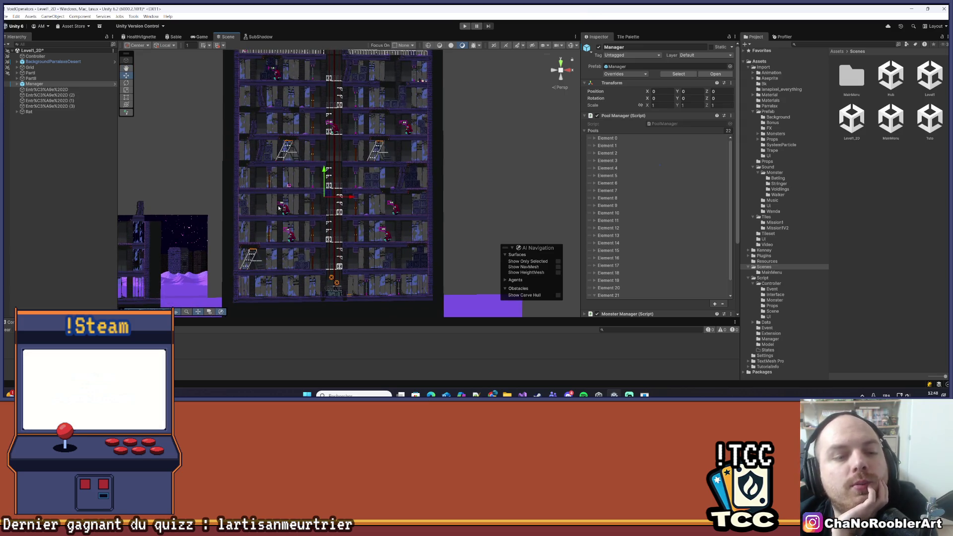
pyautogui.click(288, 186)
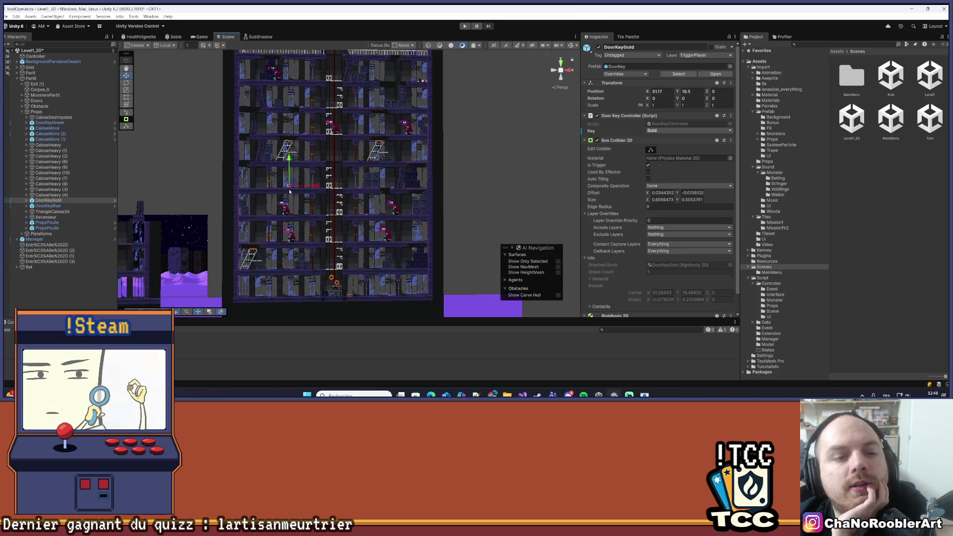
pyautogui.click(257, 147)
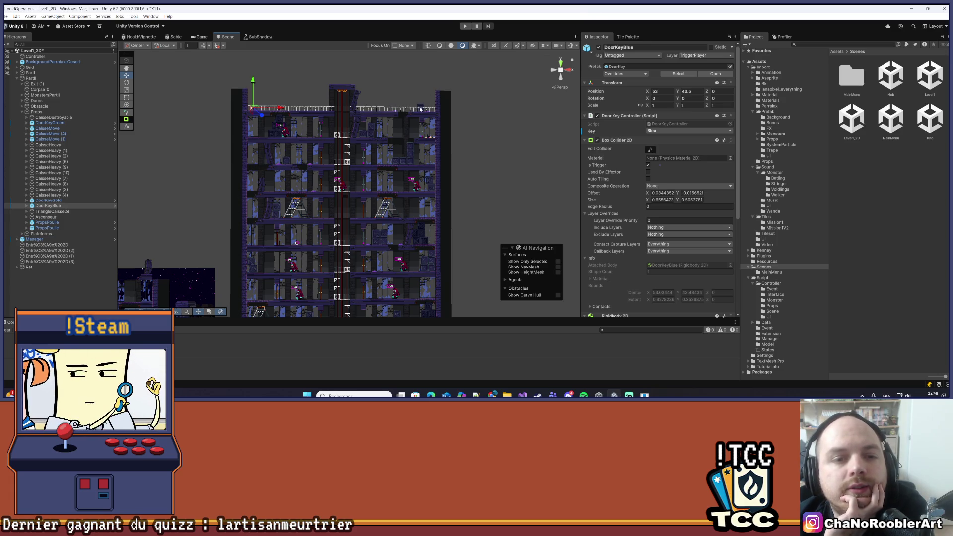
pyautogui.scroll(4, 357, 111)
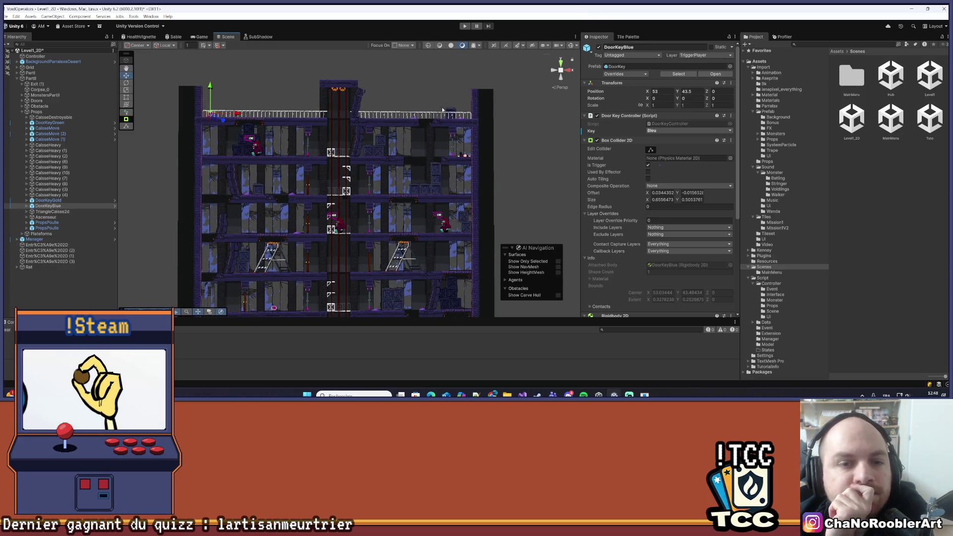
pyautogui.moveTo(444, 268); pyautogui.dragTo(416, 228)
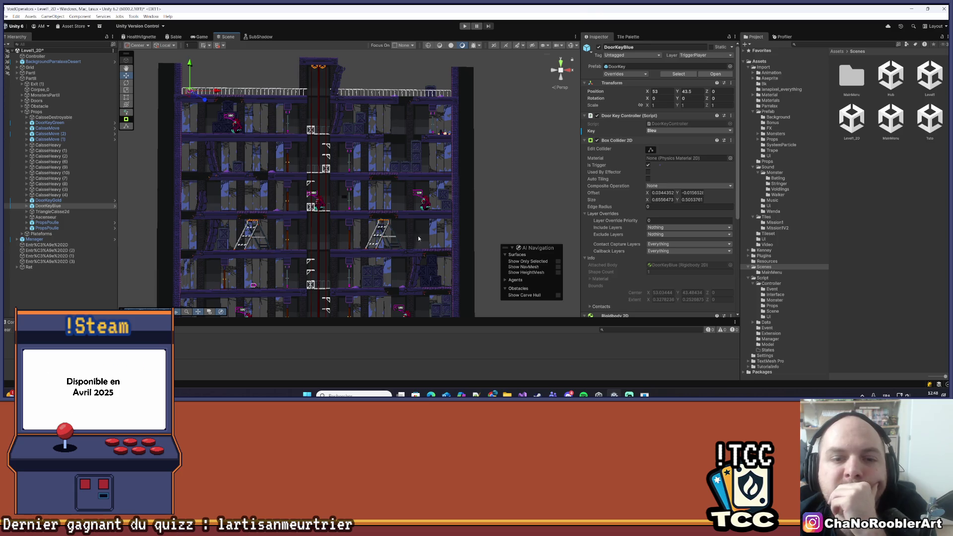
pyautogui.scroll(-5, 452, 268)
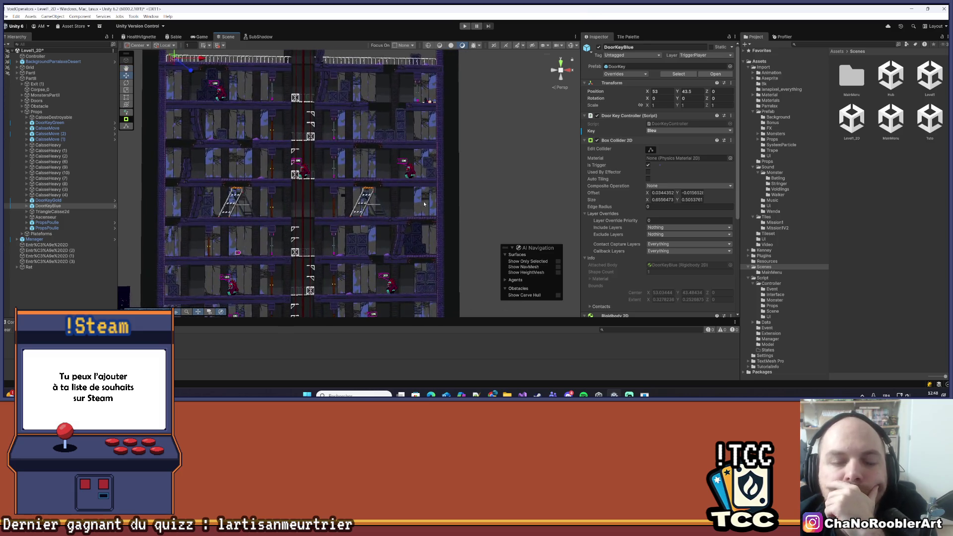
pyautogui.scroll(-2, 398, 231)
pyautogui.scroll(-2, 396, 255)
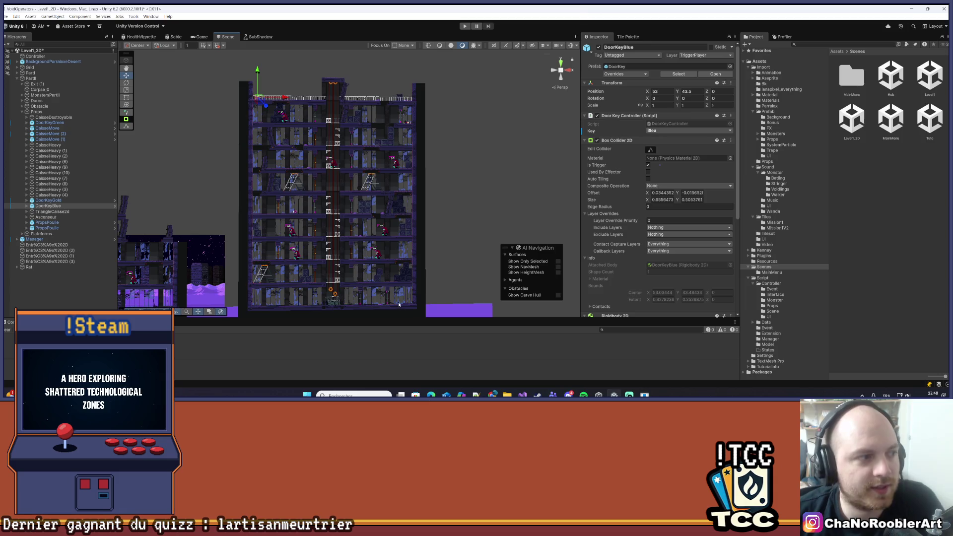
# - Zoom and scroll up and down the tower to inspect its floors
pyautogui.scroll(3, 337, 253)
pyautogui.scroll(5, 337, 253)
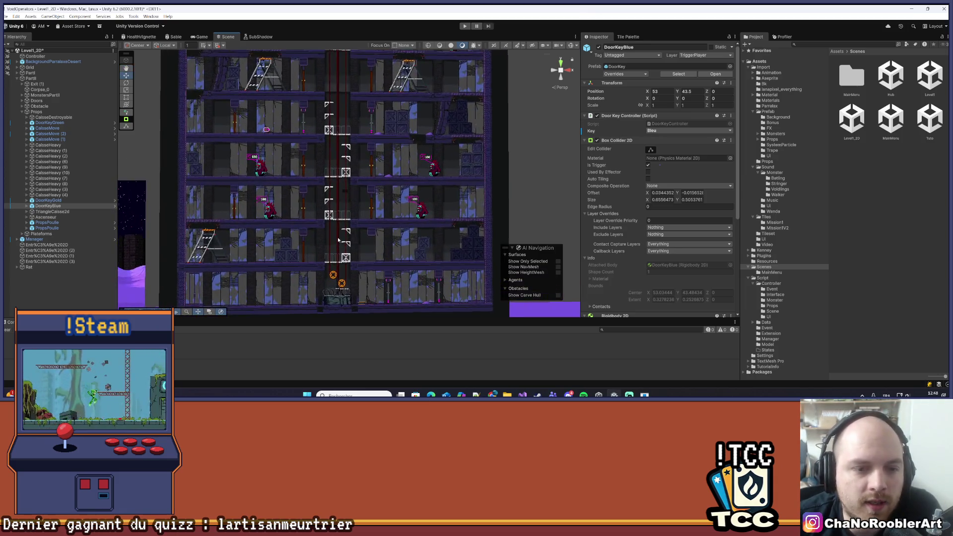
pyautogui.scroll(1, 327, 189)
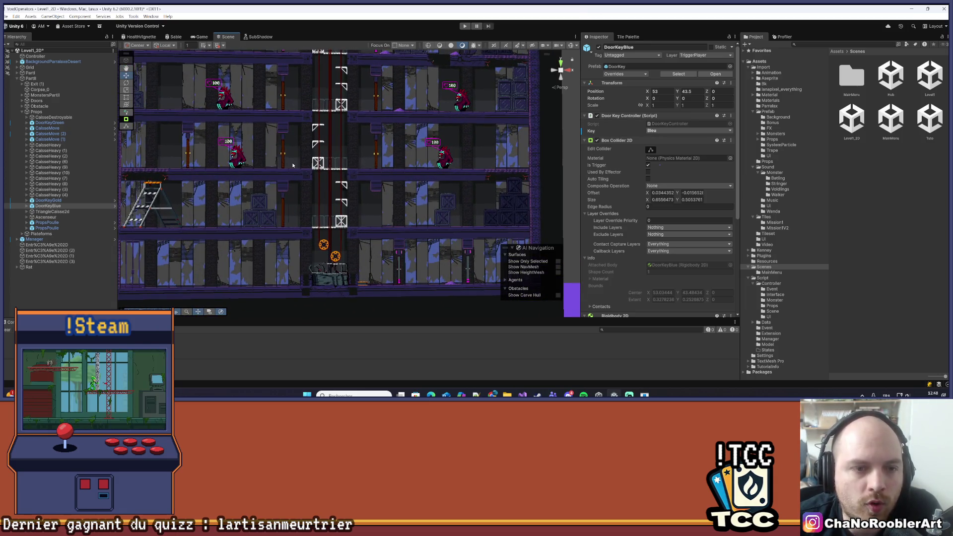
pyautogui.scroll(1, 324, 199)
pyautogui.scroll(-4, 355, 294)
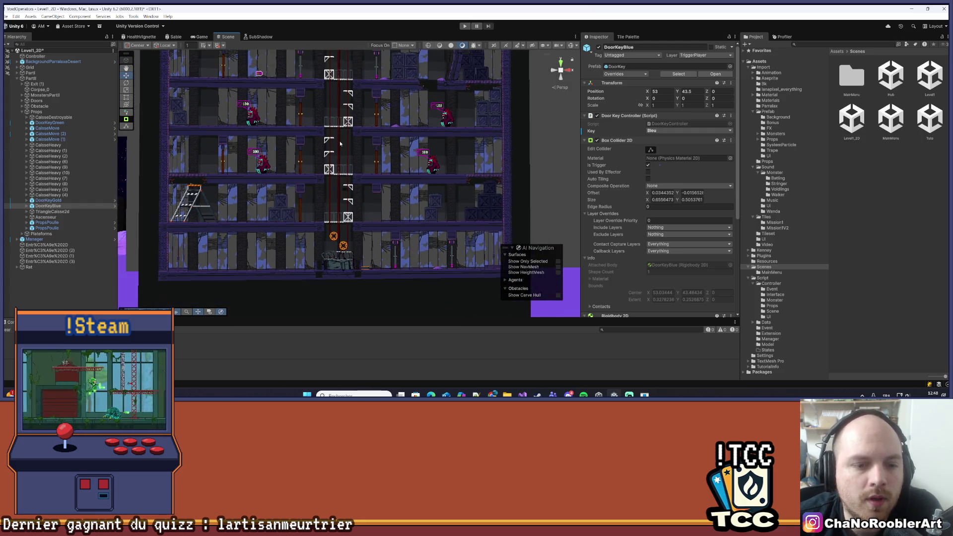
pyautogui.press('Up')
pyautogui.press('Up')
pyautogui.press('Up')
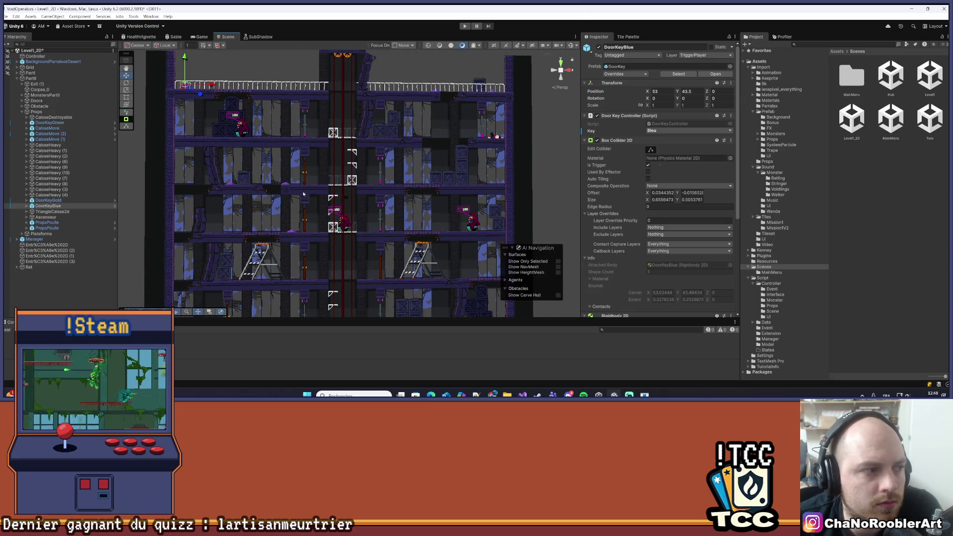
pyautogui.press('Down')
pyautogui.press('Down')
pyautogui.press('Down')
pyautogui.press('Up')
pyautogui.press('Up')
pyautogui.press('Up')
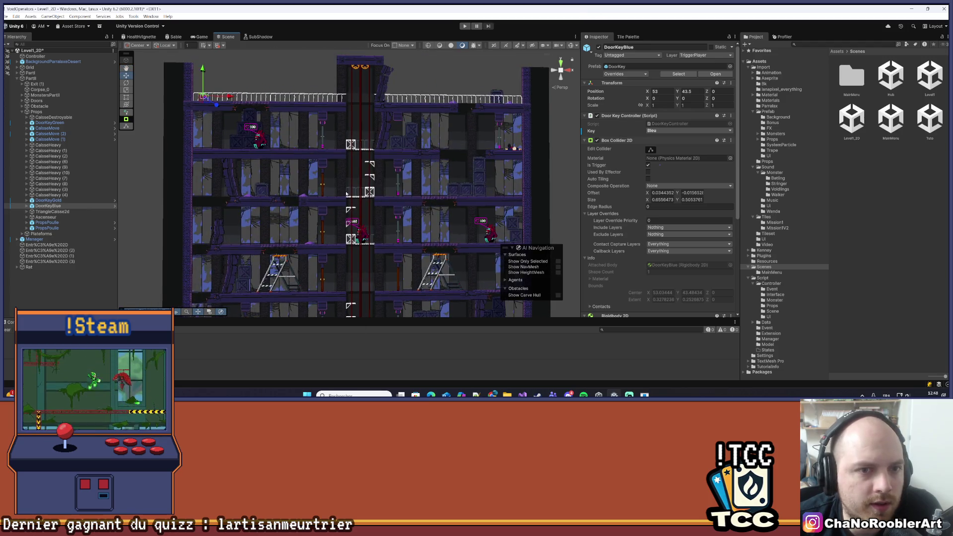
pyautogui.press('Down')
pyautogui.press('Down')
pyautogui.press('Down')
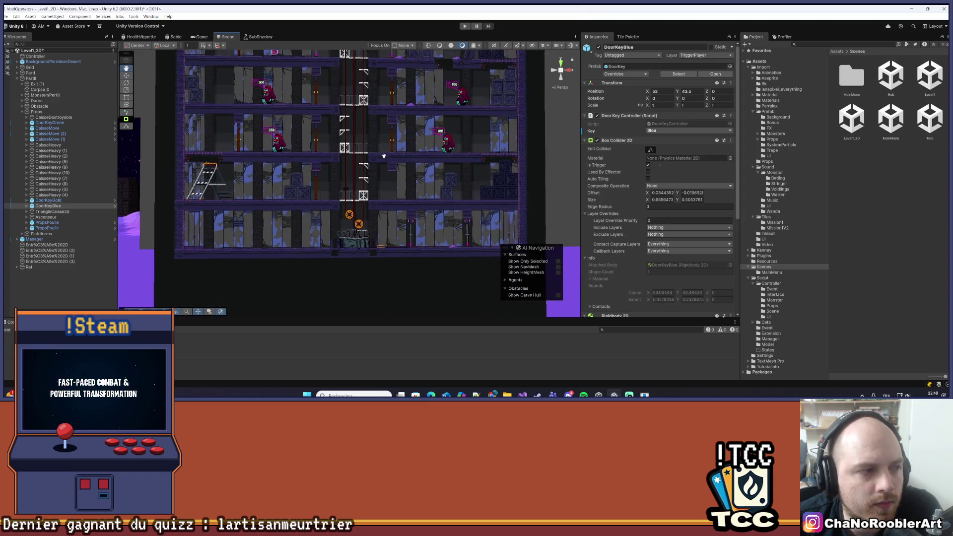
# - Frame the rooftop, select SecretWall 1 (1) and move it right to X 72.97
pyautogui.moveTo(385, 154); pyautogui.dragTo(380, 175)
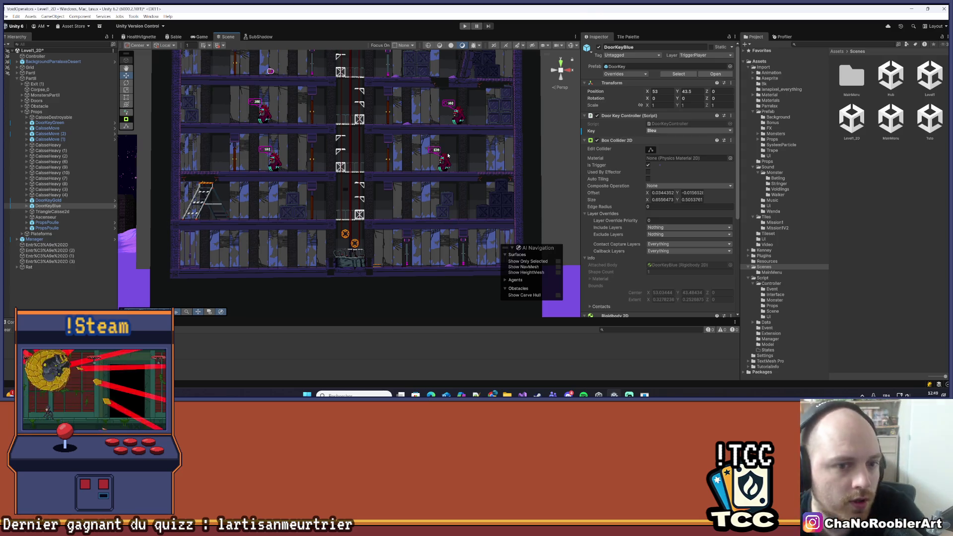
pyautogui.moveTo(395, 136)
pyautogui.mouseDown()
pyautogui.moveTo(384, 219)
pyautogui.moveTo(368, 258)
pyautogui.moveTo(352, 131)
pyautogui.mouseUp()
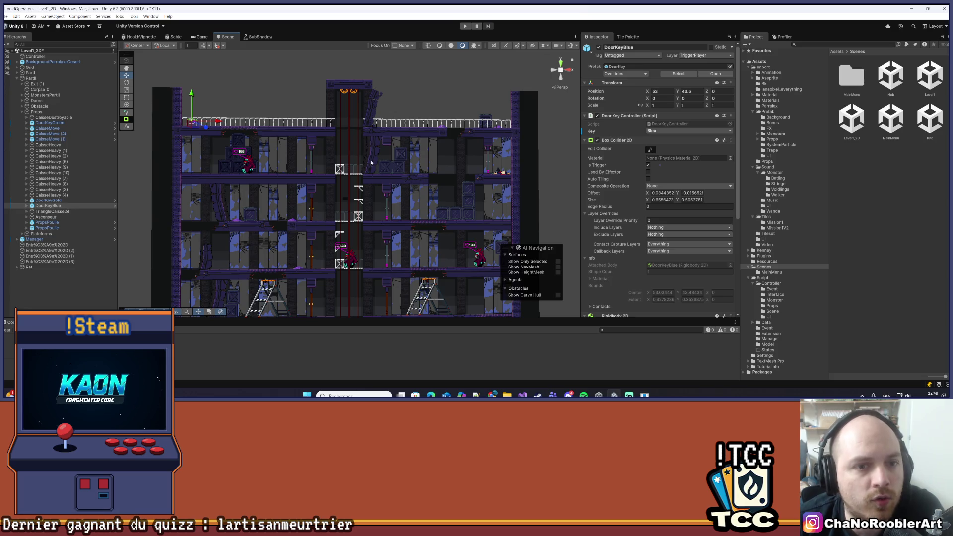
pyautogui.moveTo(354, 286); pyautogui.dragTo(360, 164)
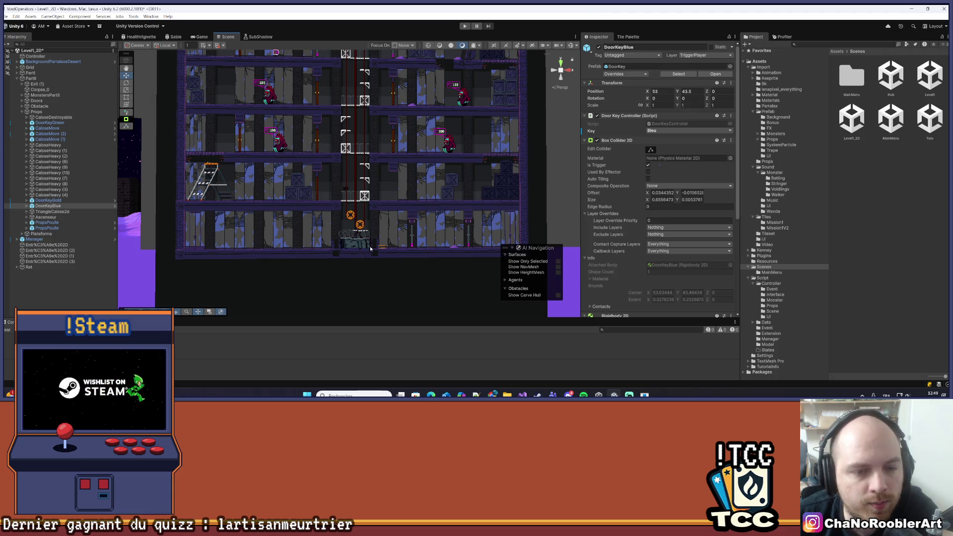
pyautogui.moveTo(395, 212)
pyautogui.mouseDown()
pyautogui.moveTo(338, 258)
pyautogui.moveTo(314, 221)
pyautogui.mouseUp()
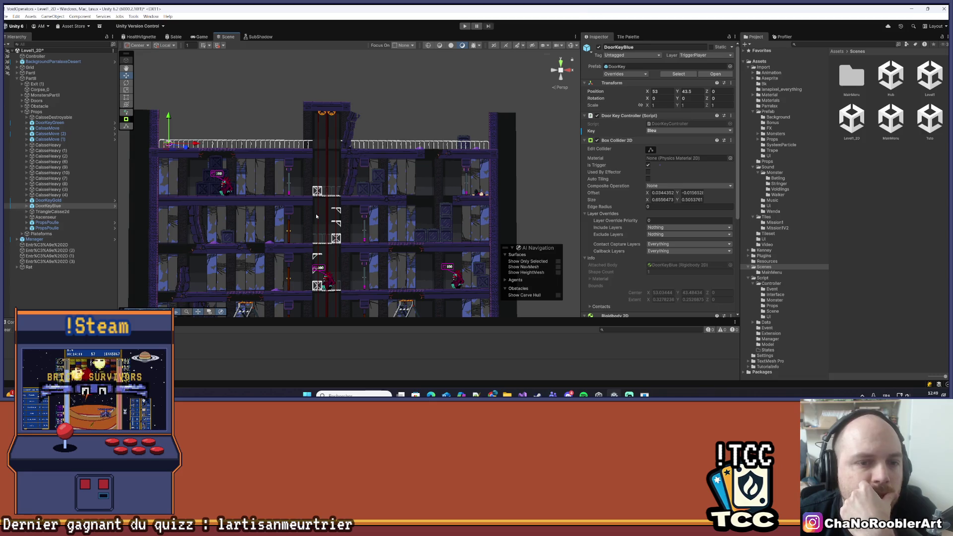
pyautogui.scroll(4, 347, 189)
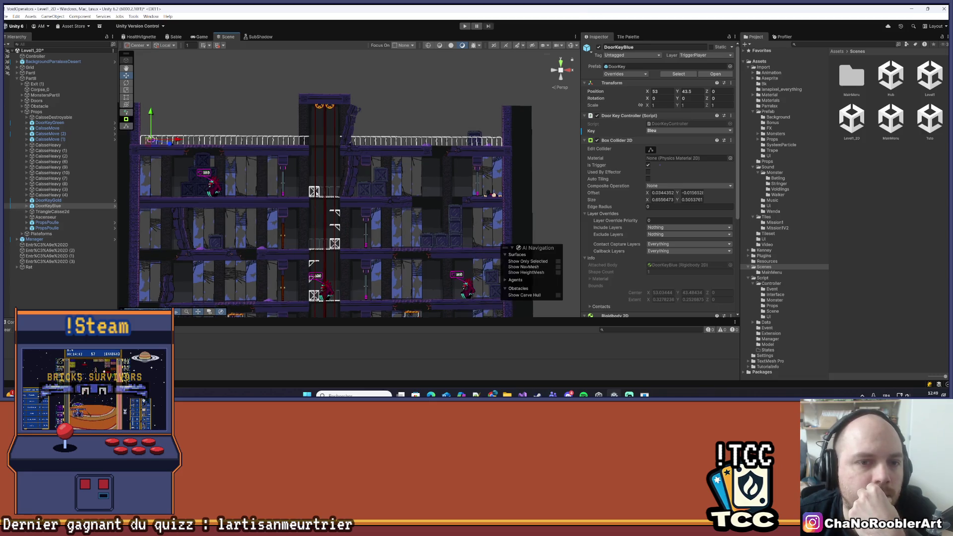
pyautogui.click(359, 132)
pyautogui.moveTo(329, 132); pyautogui.dragTo(353, 132)
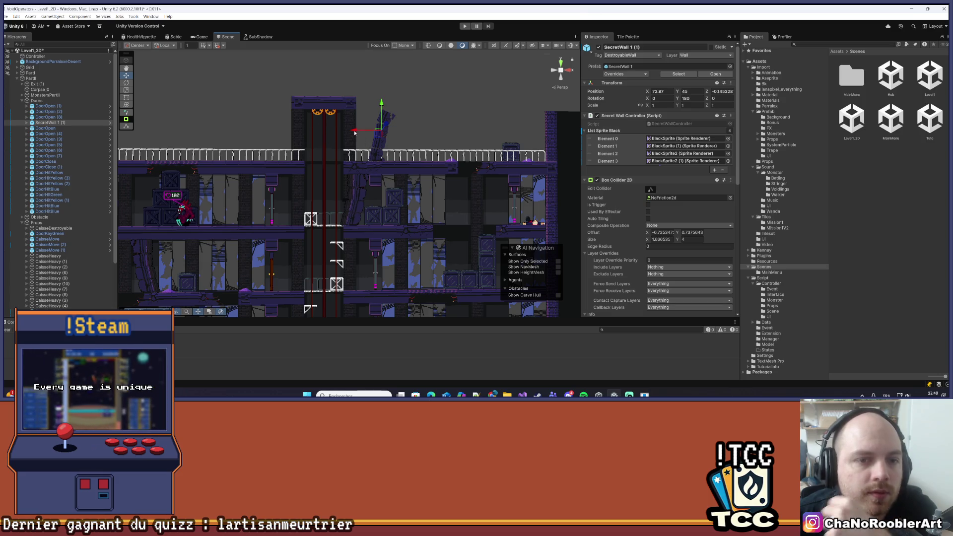
# - Move SecretWall 1 (1) left to Position X 71, then zoom out over the lower floors
pyautogui.moveTo(354, 131); pyautogui.dragTo(347, 131)
pyautogui.moveTo(401, 112); pyautogui.dragTo(397, 112)
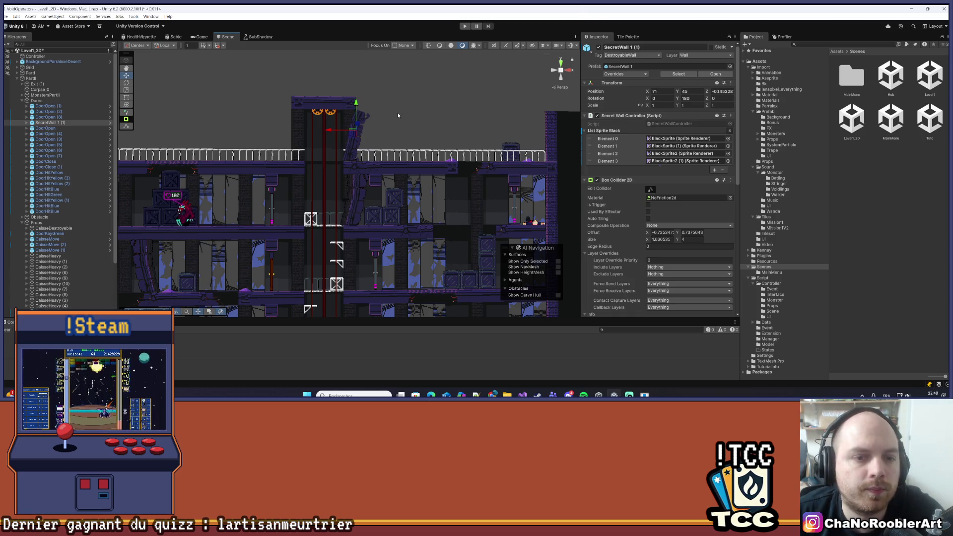
pyautogui.scroll(-2, 348, 120)
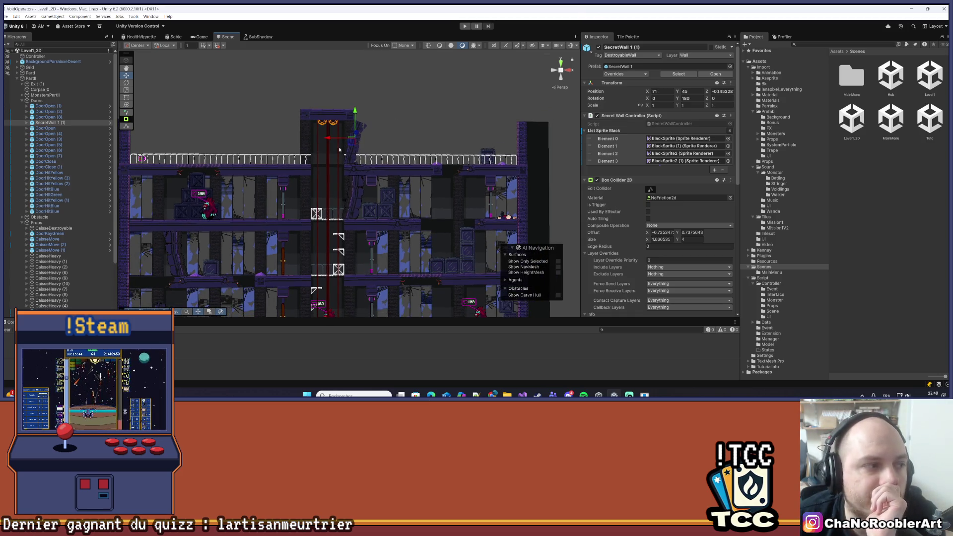
pyautogui.scroll(-2, 320, 228)
pyautogui.moveTo(358, 278); pyautogui.dragTo(359, 164)
pyautogui.moveTo(358, 280); pyautogui.dragTo(351, 139)
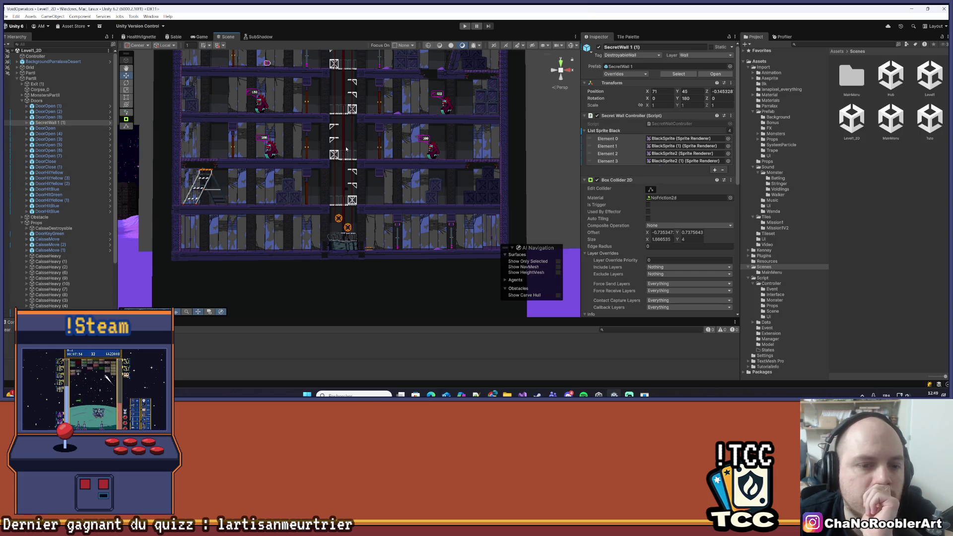
pyautogui.scroll(3, 348, 189)
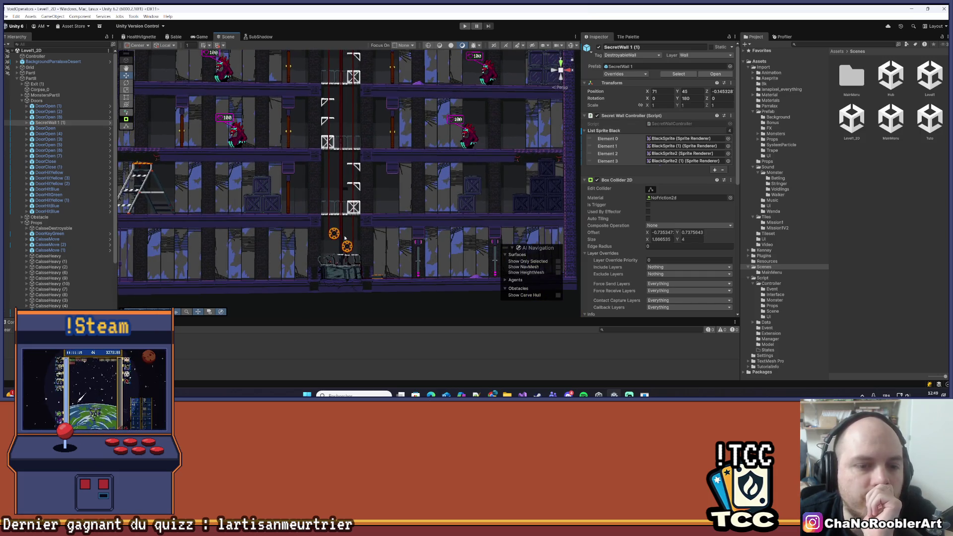
pyautogui.scroll(-5, 324, 171)
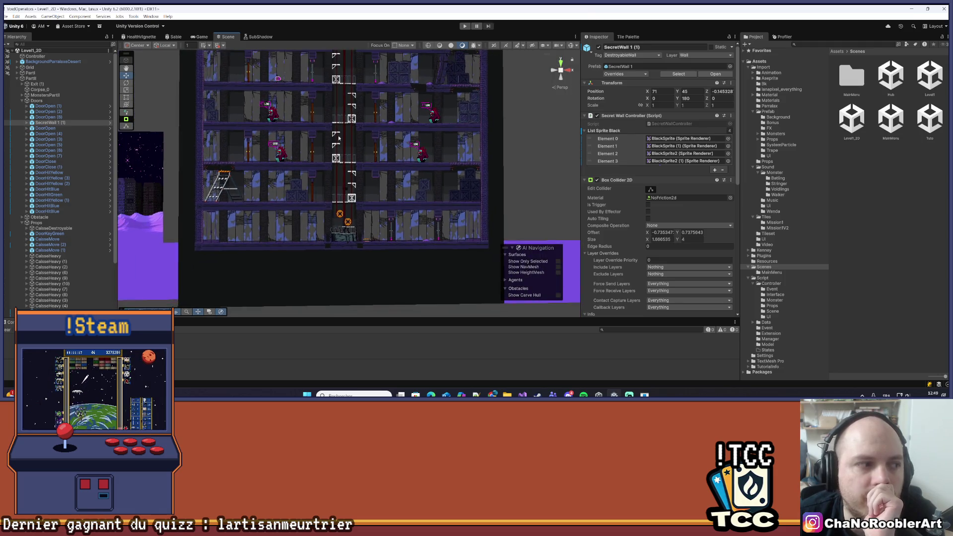
pyautogui.scroll(-3, 361, 206)
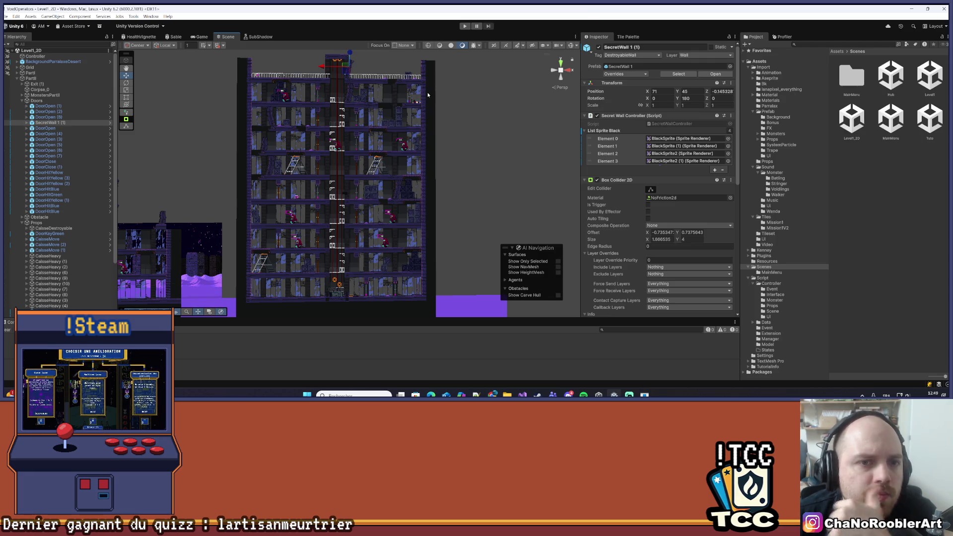
# - Deselect the secret wall and zoom in and out around the tower
pyautogui.click(489, 126)
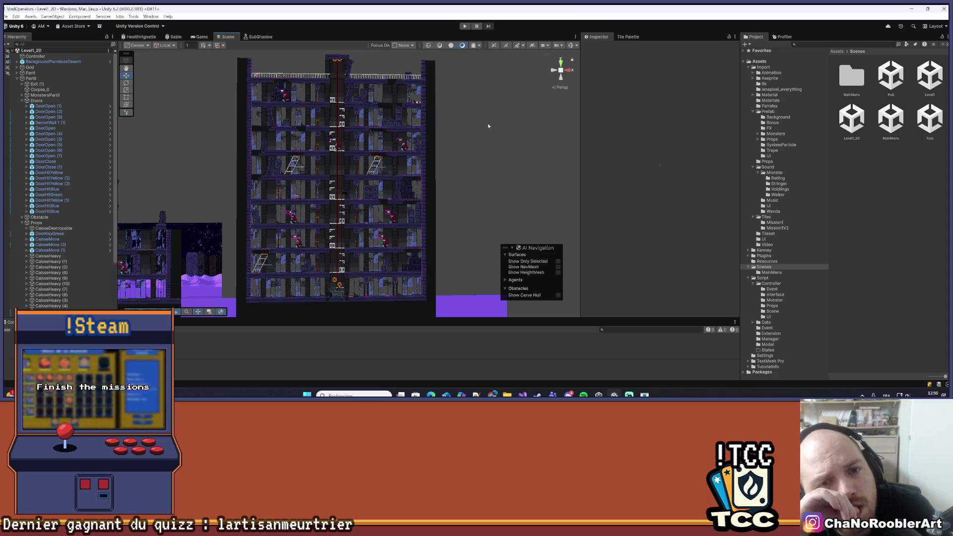
pyautogui.scroll(5, 409, 147)
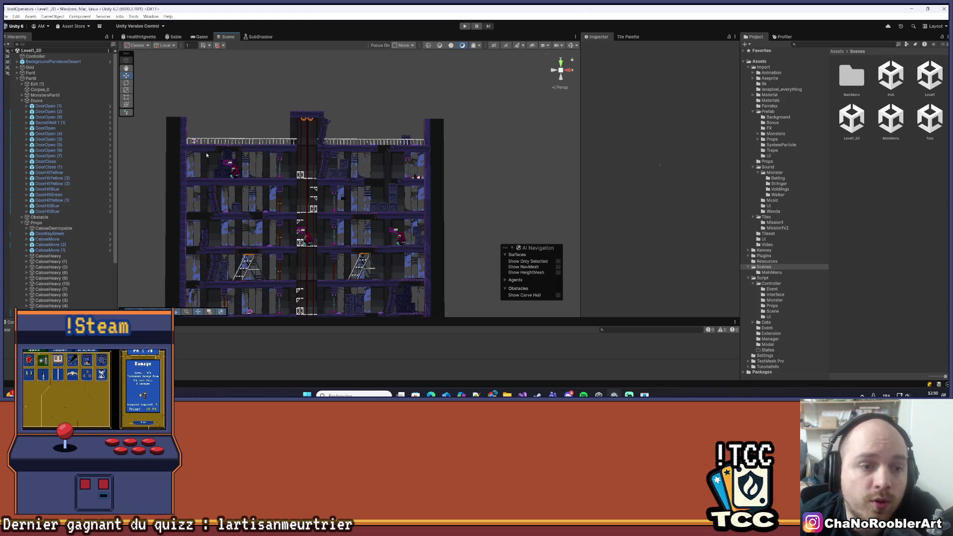
pyautogui.scroll(-3, 291, 237)
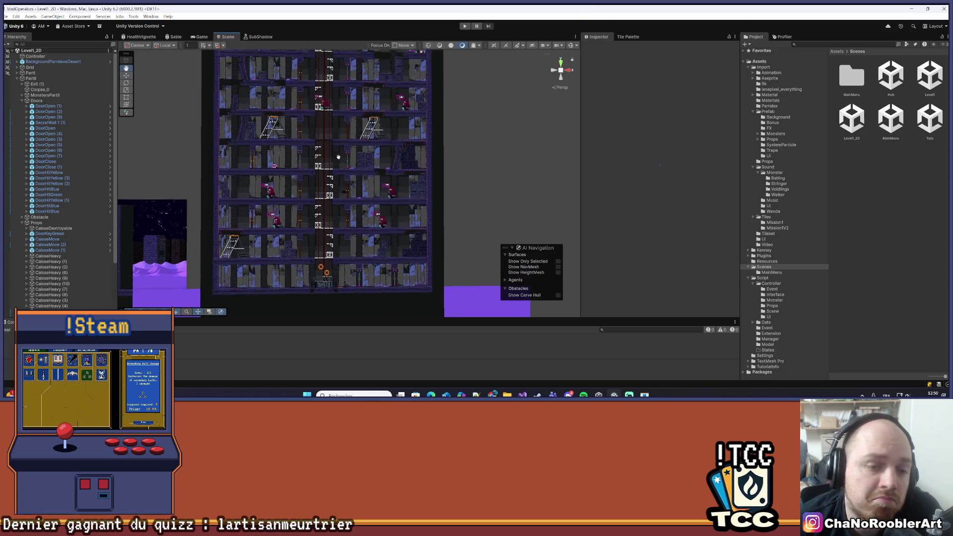
pyautogui.scroll(-2, 354, 209)
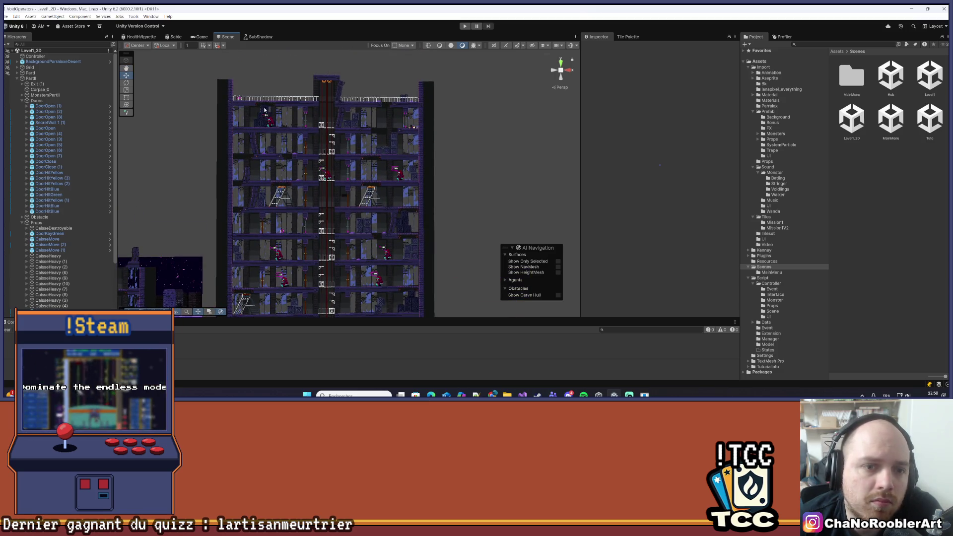
pyautogui.scroll(2, 270, 71)
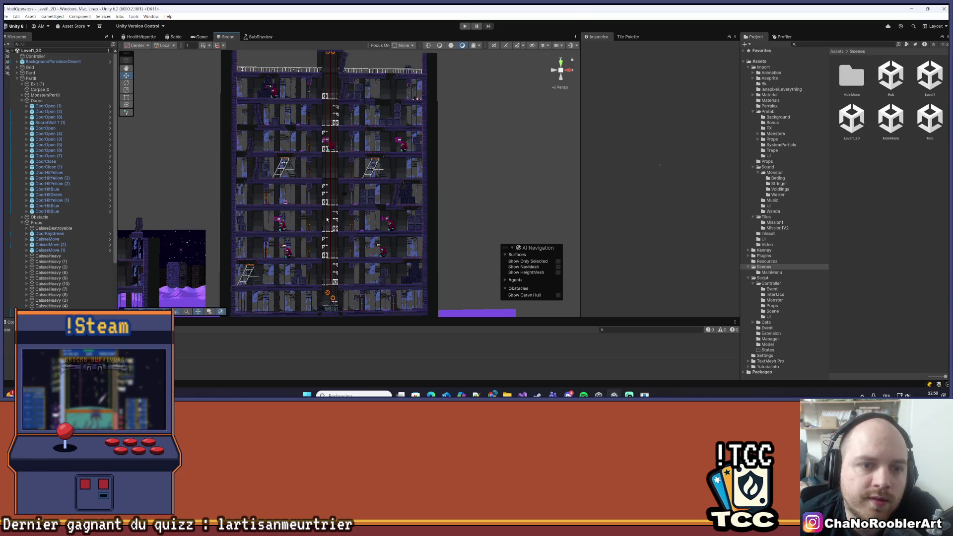
pyautogui.scroll(-1, 341, 154)
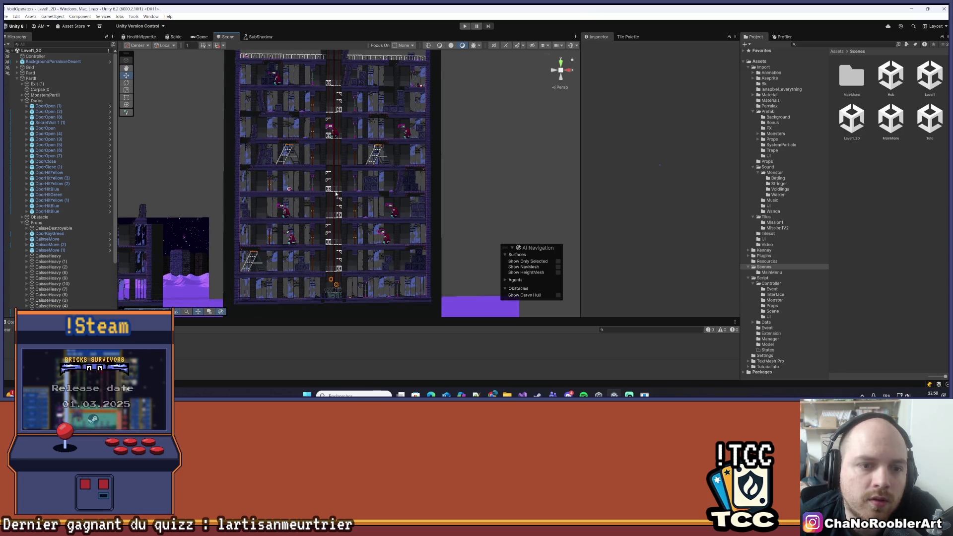
pyautogui.scroll(-2, 396, 154)
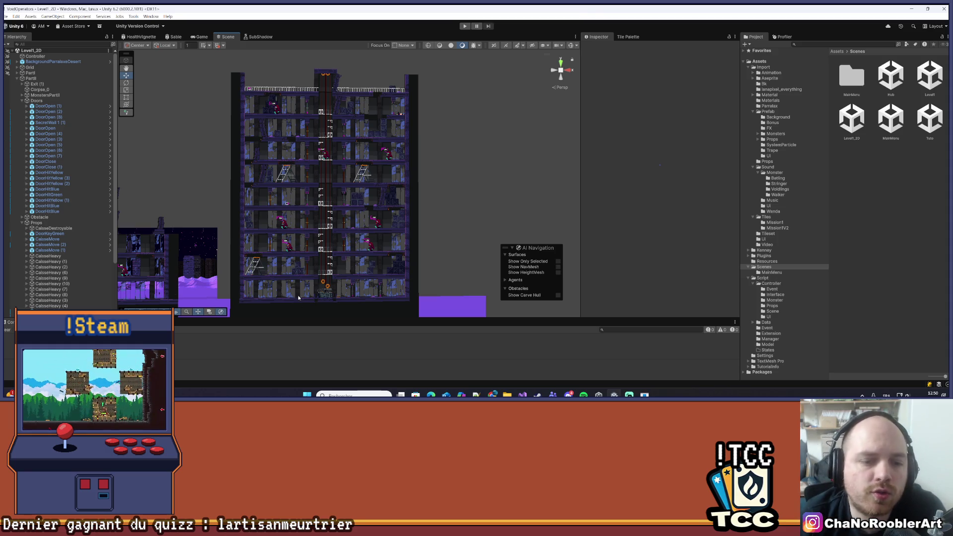
# - Zoom and pan to frame the whole Level1_2D tower and surrounding level
pyautogui.scroll(5, 298, 300)
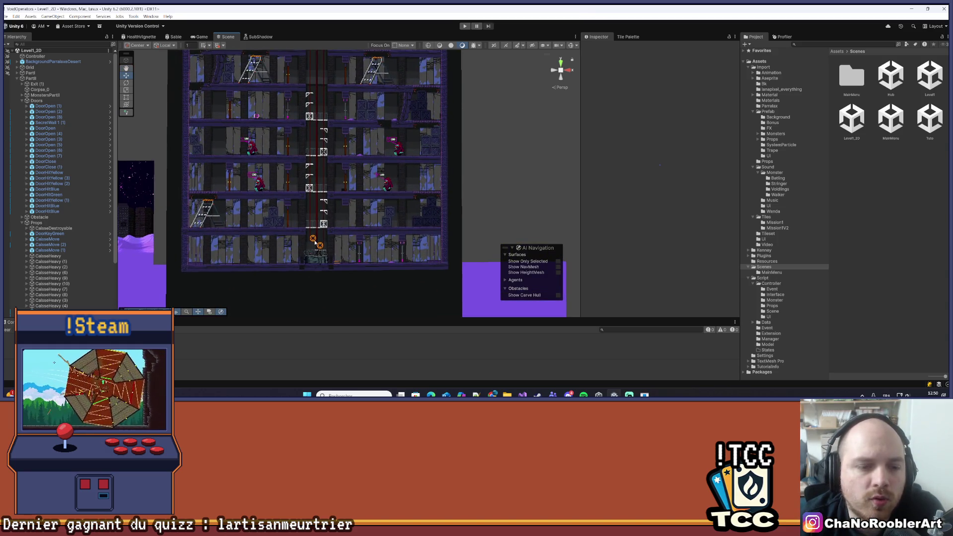
pyautogui.scroll(-6, 320, 245)
pyautogui.scroll(3, 317, 204)
pyautogui.moveTo(318, 269); pyautogui.dragTo(320, 172)
pyautogui.scroll(5, 306, 237)
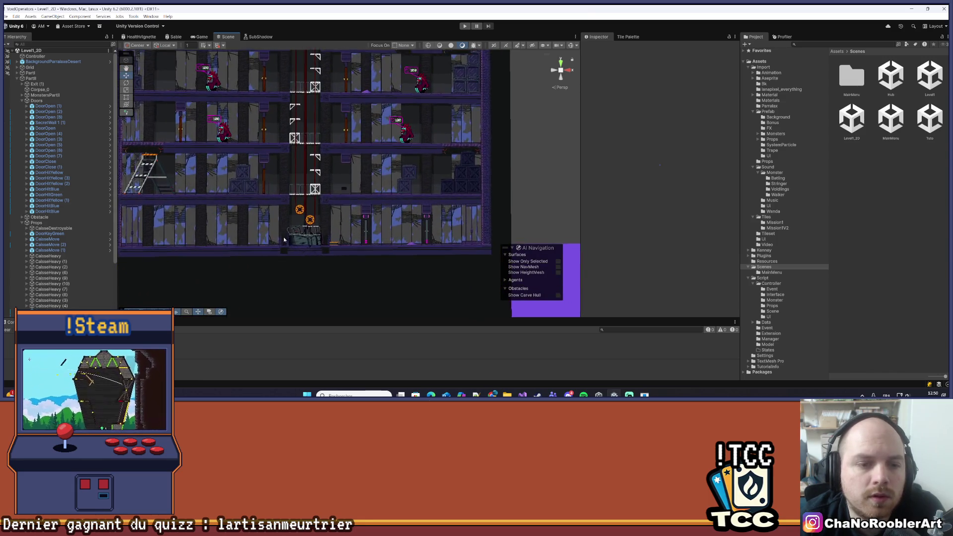
pyautogui.scroll(5, 286, 240)
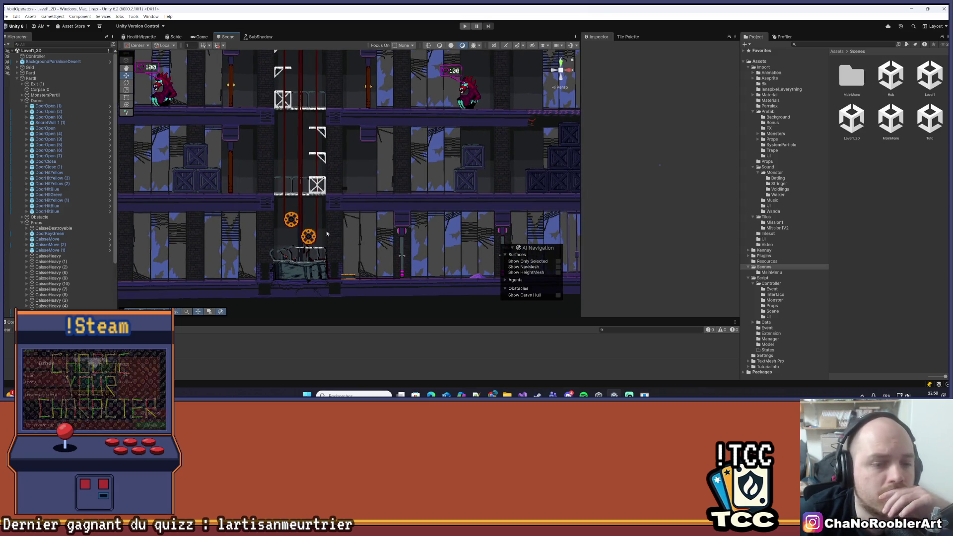
pyautogui.moveTo(329, 233); pyautogui.dragTo(345, 216)
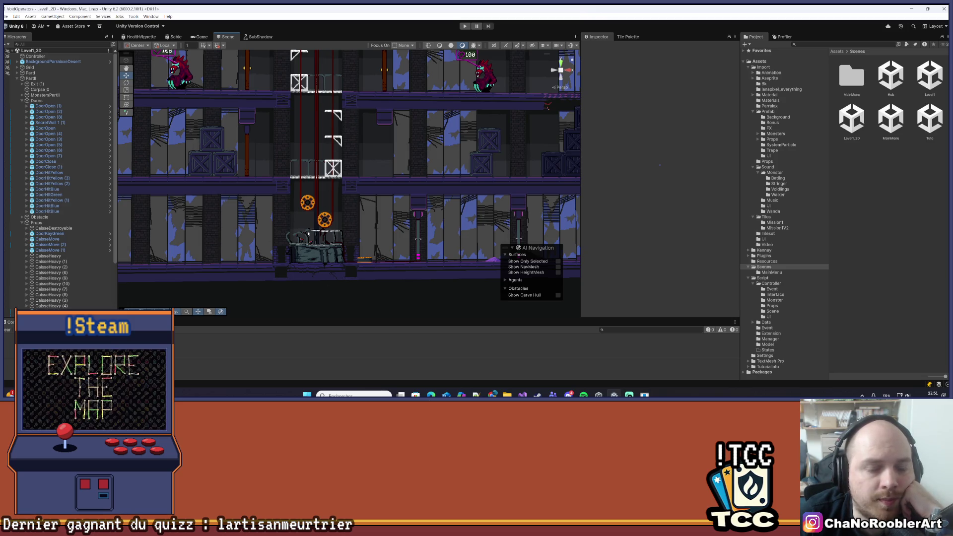
pyautogui.scroll(-5, 341, 178)
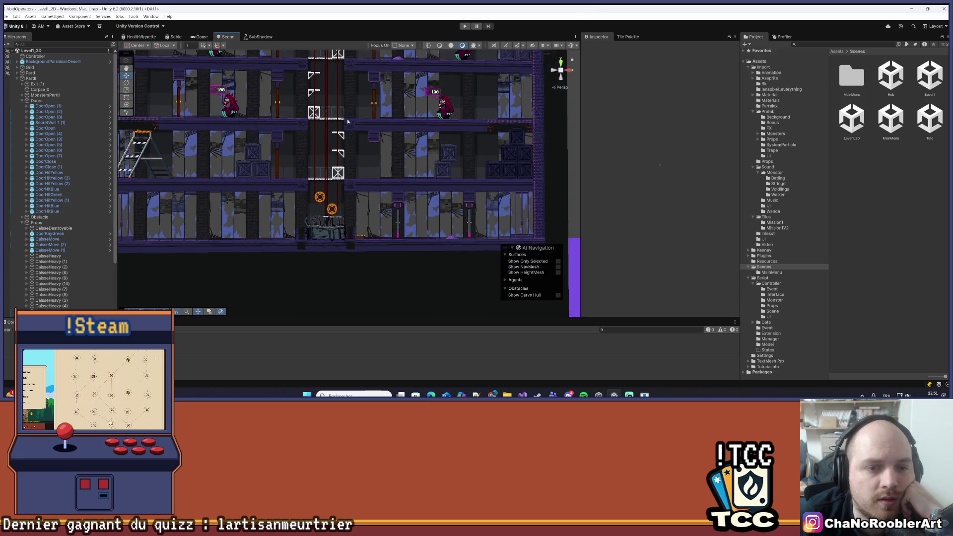
pyautogui.scroll(-5, 342, 176)
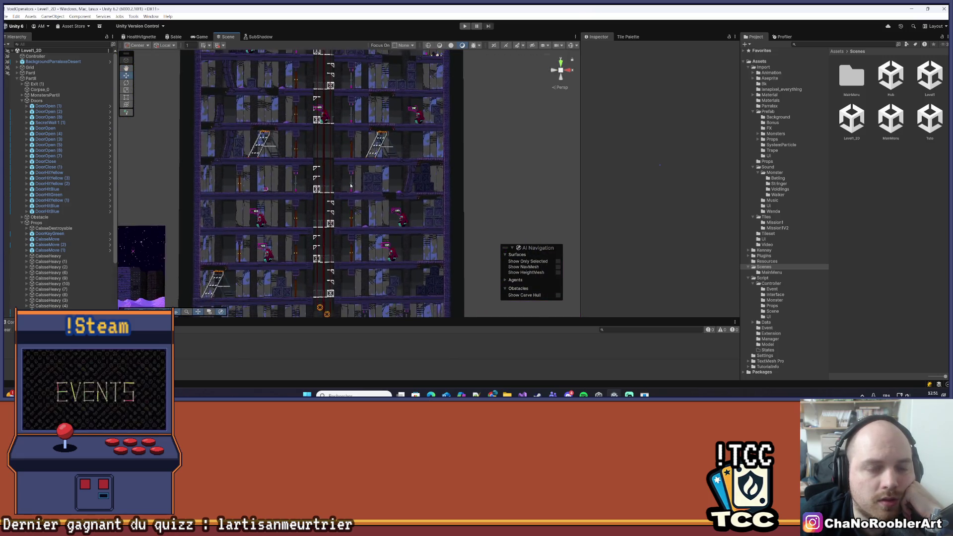
pyautogui.moveTo(344, 175); pyautogui.dragTo(341, 187)
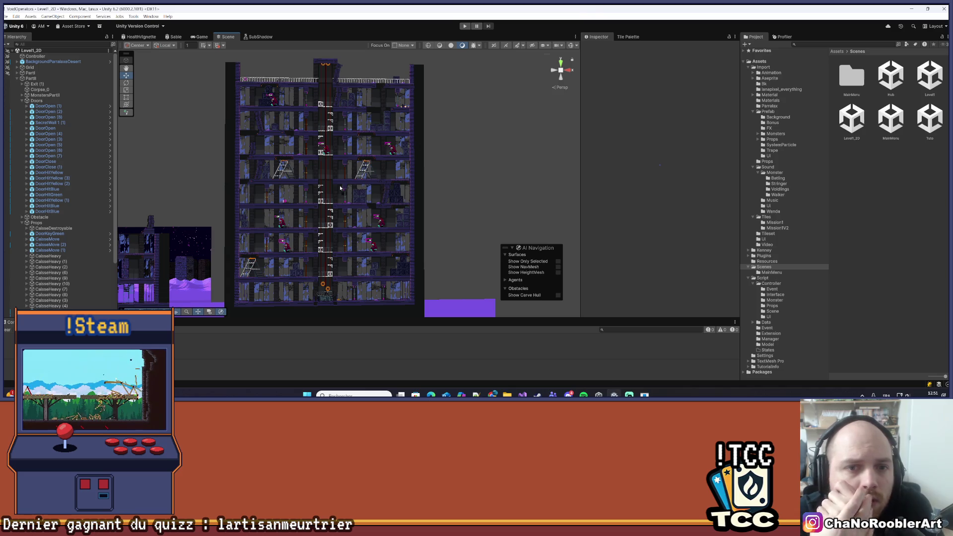
pyautogui.click(398, 106)
# - Delete SecretWall 1 (1) from the Hierarchy and zoom over the tower's floors
pyautogui.click(409, 123)
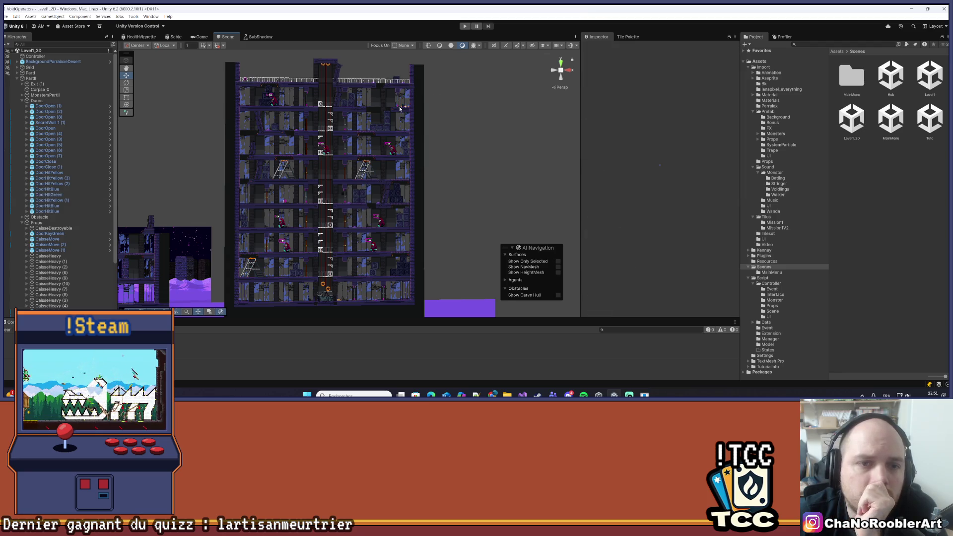
pyautogui.click(343, 86)
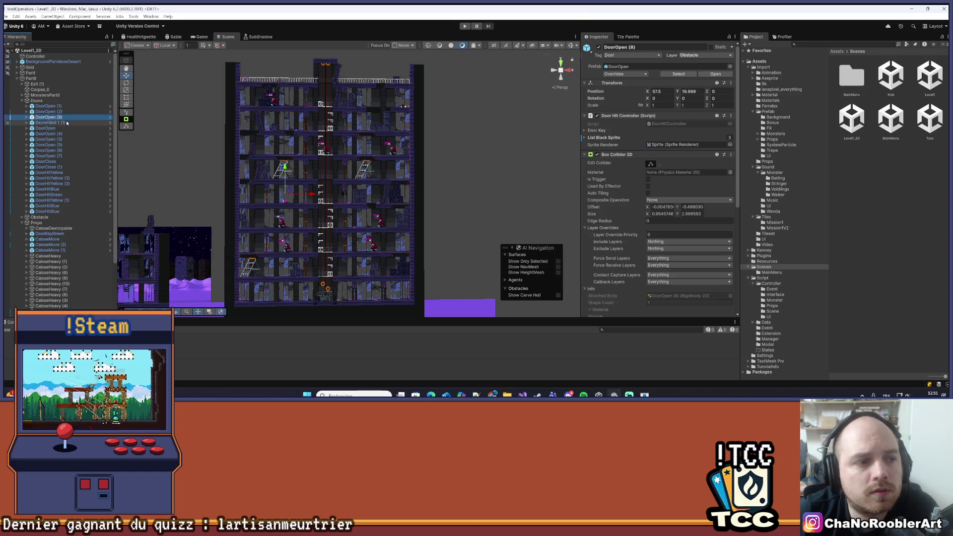
pyautogui.press('Delete')
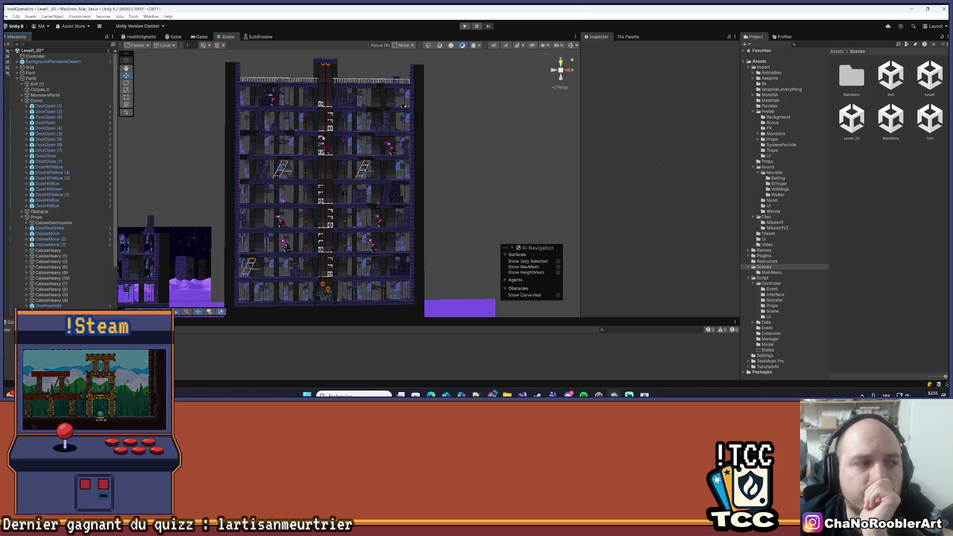
pyautogui.scroll(5, 341, 80)
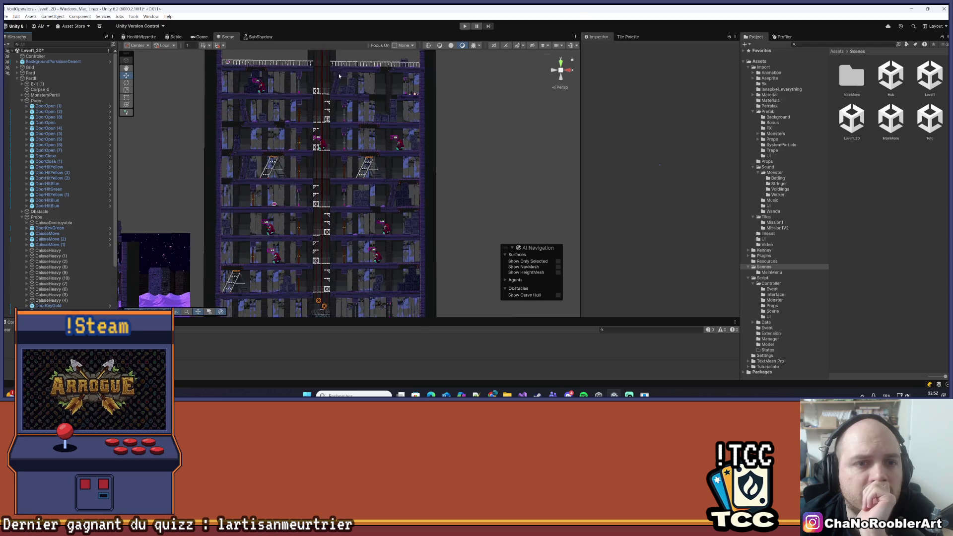
pyautogui.scroll(2, 343, 121)
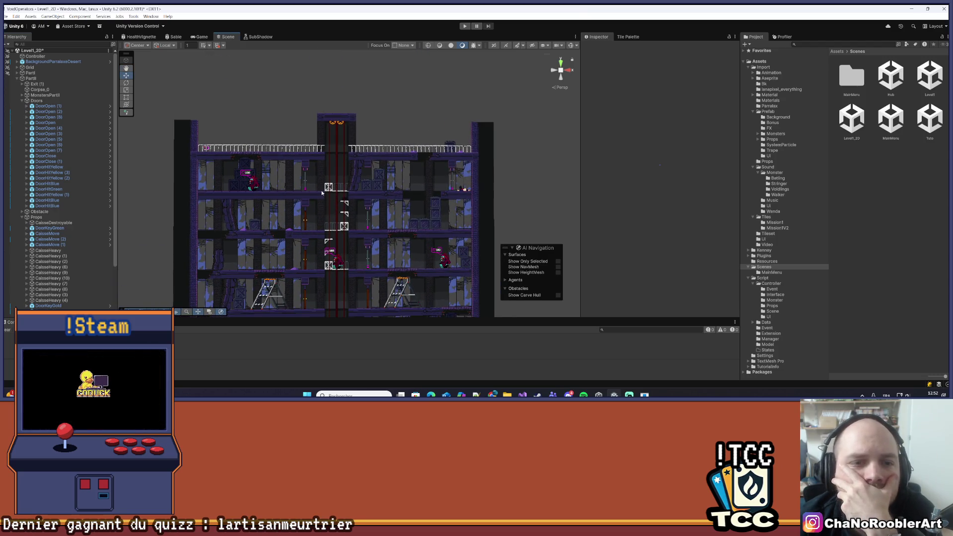
pyautogui.scroll(3, 336, 137)
pyautogui.scroll(-1, 350, 99)
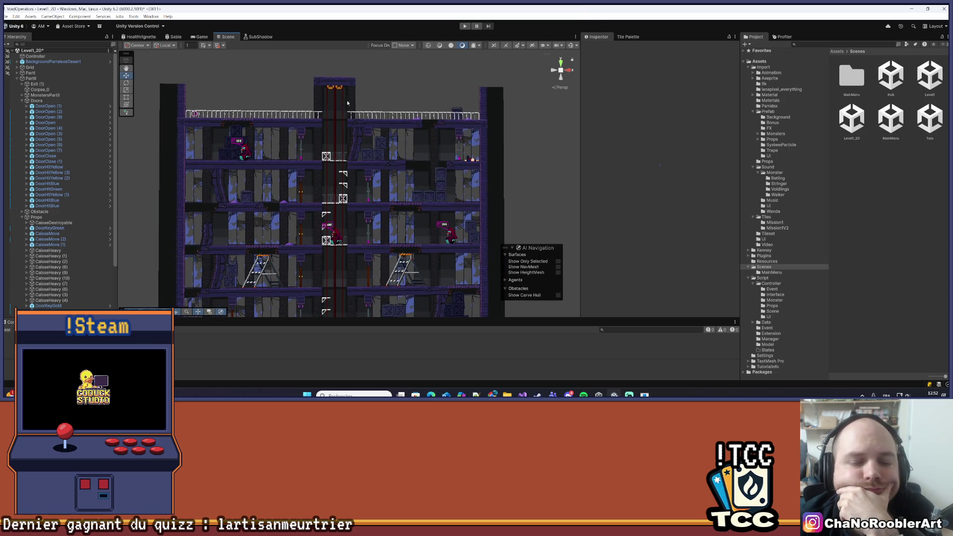
pyautogui.hscroll(-1, 410, 169)
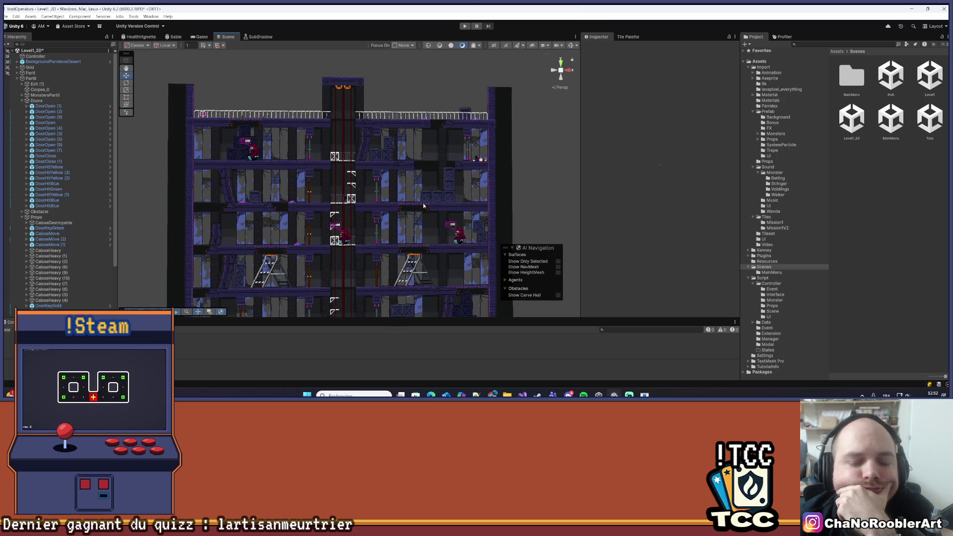
# - Inspect DoorHitBlue and its Sprite child, then select the CaisseDestroyable2d (9) crate
pyautogui.click(377, 197)
pyautogui.click(377, 196)
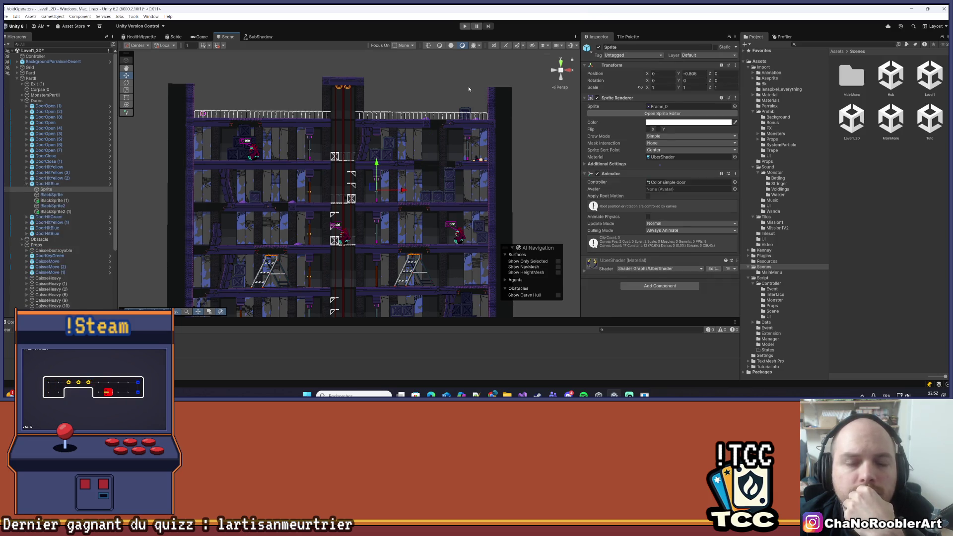
pyautogui.click(457, 72)
pyautogui.scroll(-1, 469, 118)
pyautogui.scroll(-2, 469, 118)
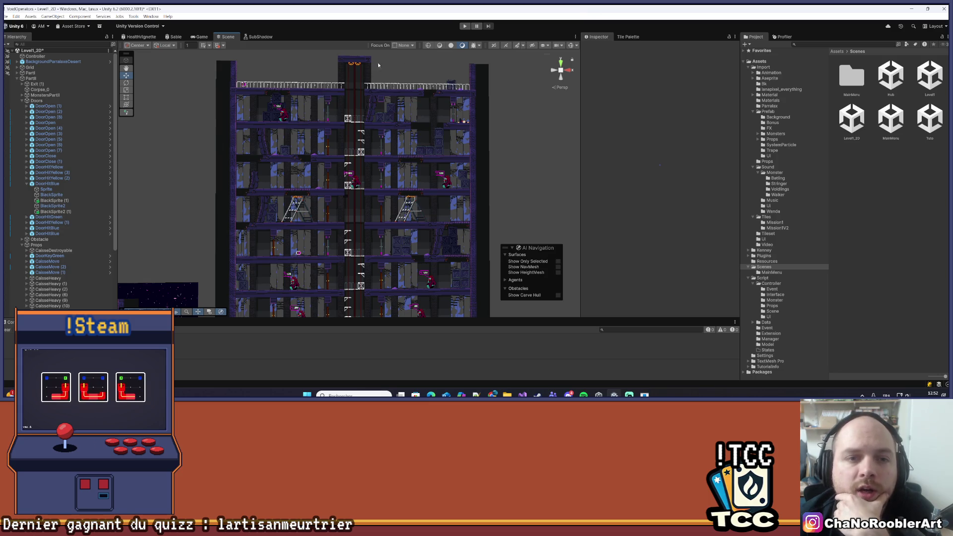
pyautogui.scroll(1, 398, 99)
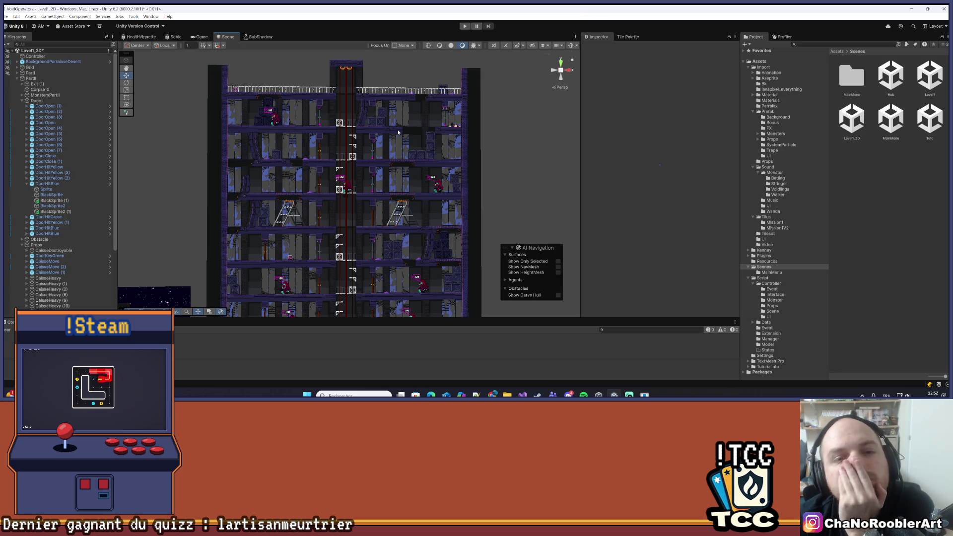
pyautogui.scroll(5, 397, 122)
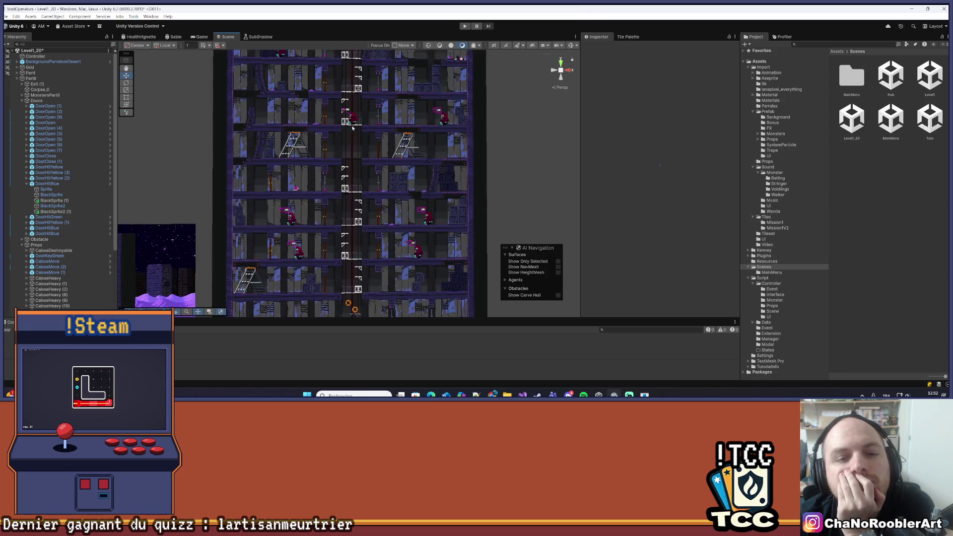
pyautogui.scroll(3, 392, 128)
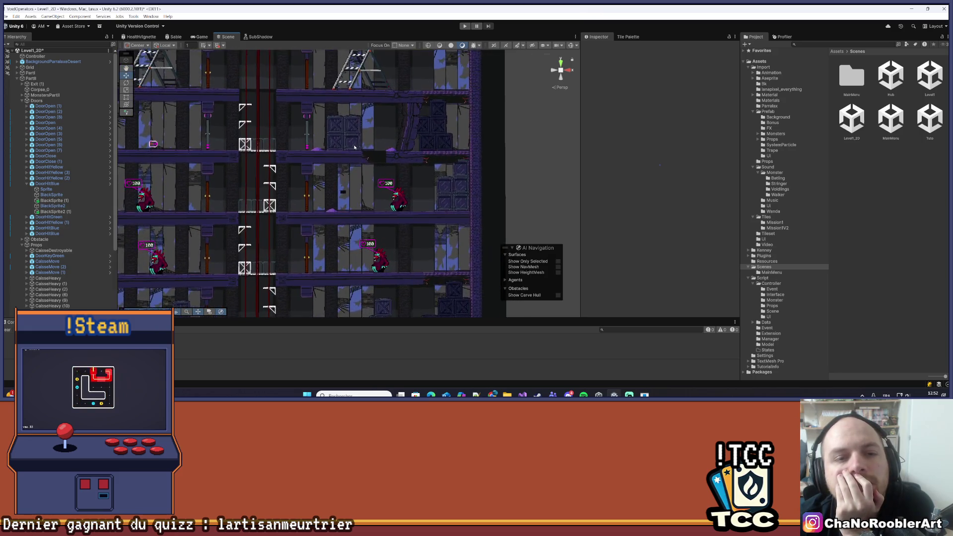
pyautogui.click(354, 123)
# - Zoom around the crates, clear the CaisseDestroyable2d (9) selection, and keep zooming over the tower
pyautogui.scroll(2, 355, 126)
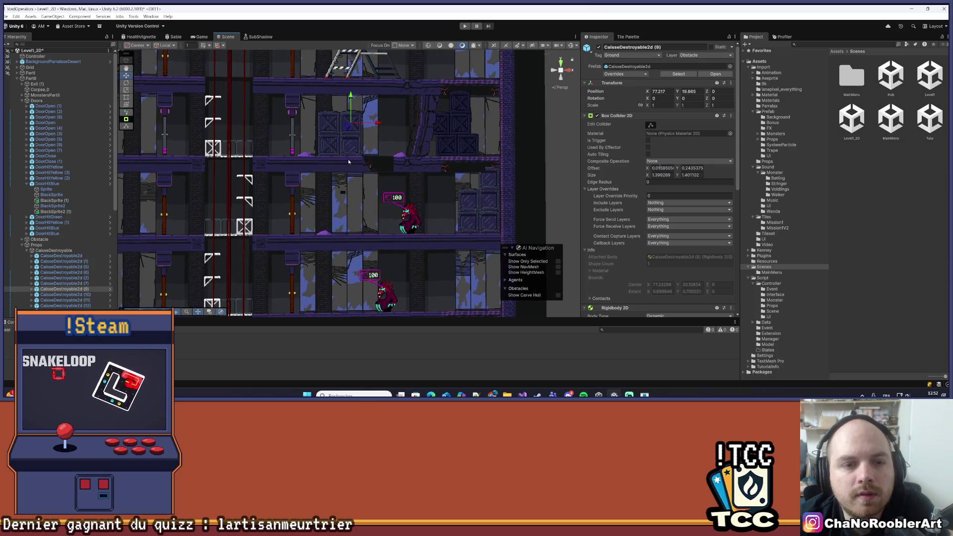
pyautogui.scroll(-1, 367, 135)
pyautogui.scroll(-8, 367, 135)
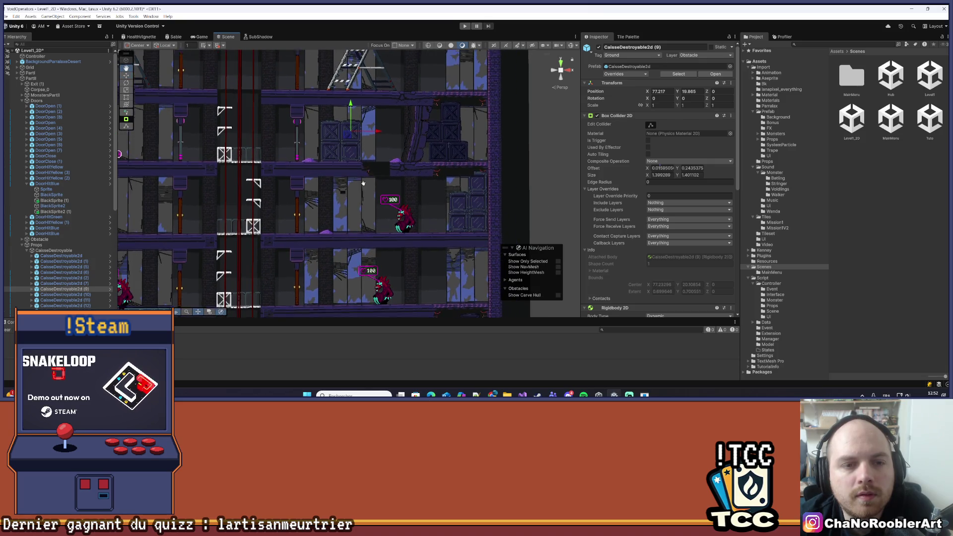
pyautogui.scroll(5, 257, 174)
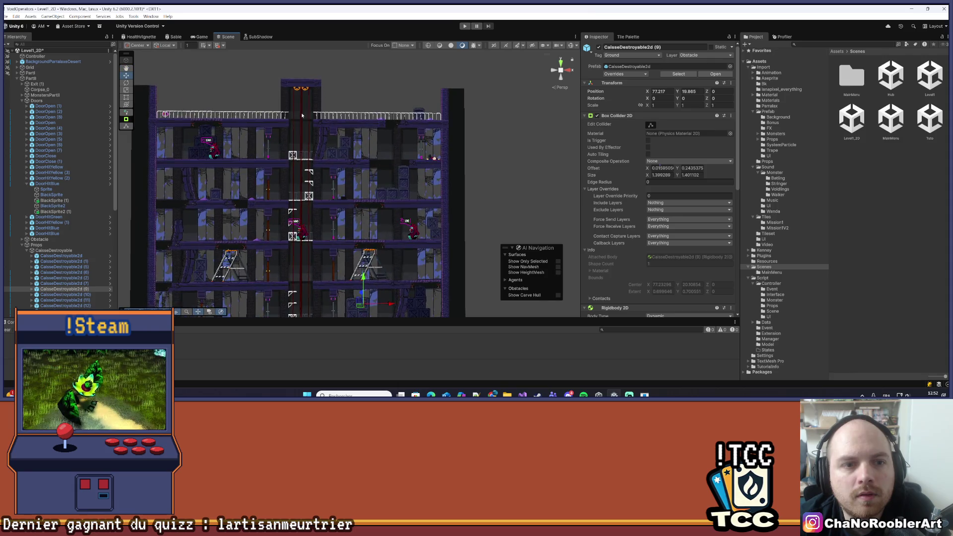
pyautogui.scroll(4, 257, 173)
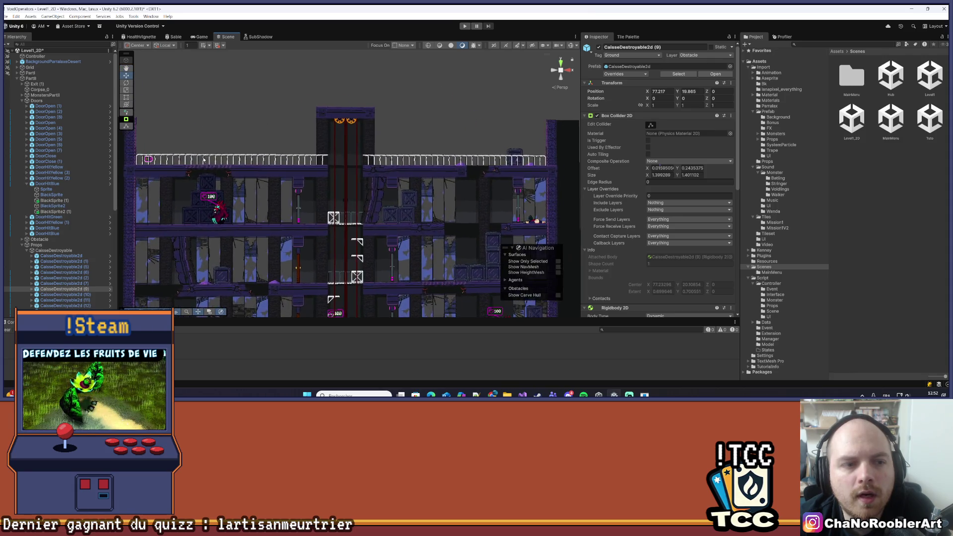
pyautogui.click(157, 253)
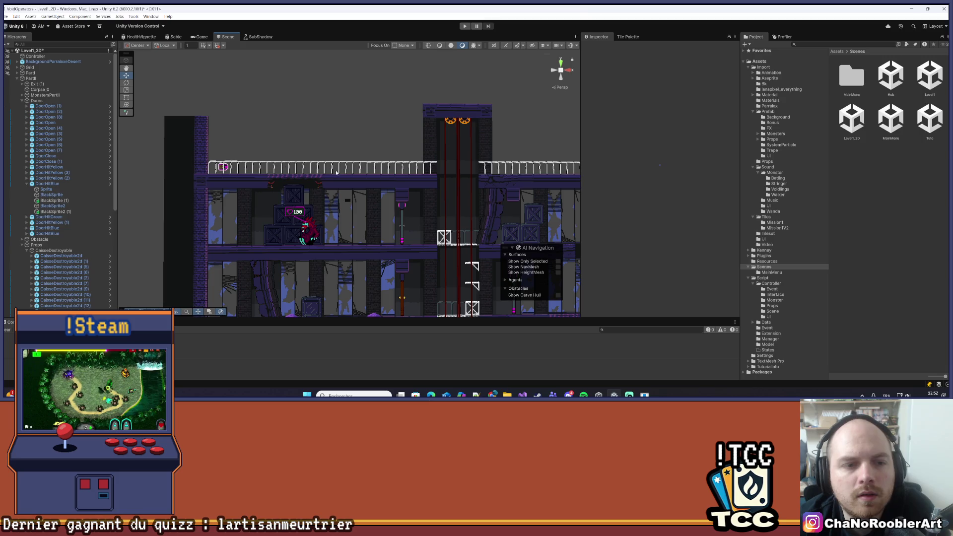
pyautogui.scroll(-2, 158, 254)
pyautogui.scroll(-3, 157, 254)
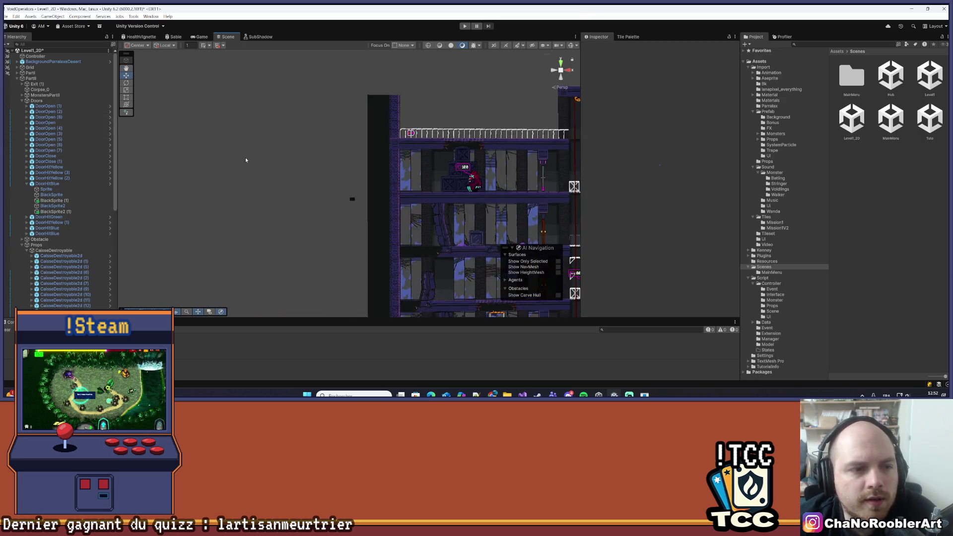
pyautogui.scroll(3, 245, 159)
pyautogui.scroll(-3, 207, 265)
pyautogui.scroll(5, 207, 265)
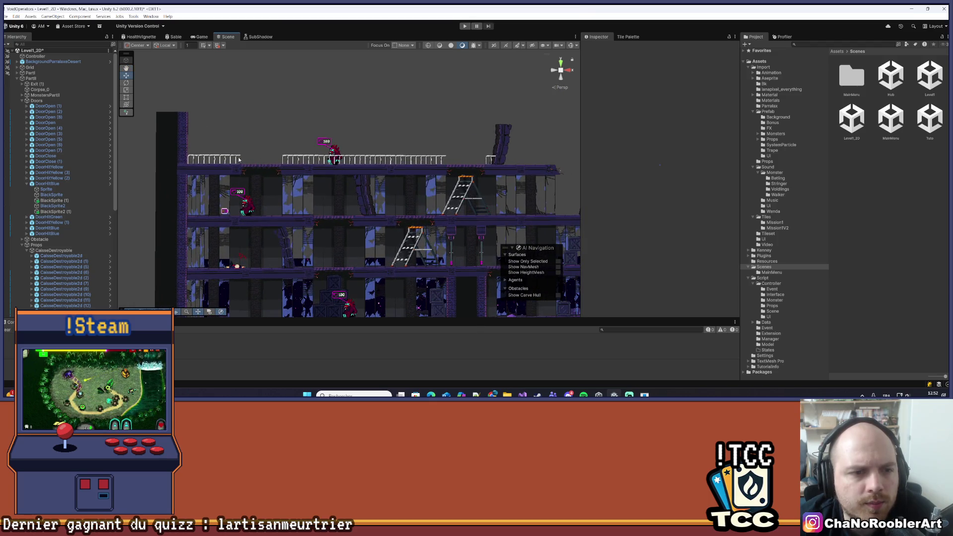
pyautogui.scroll(-5, 242, 162)
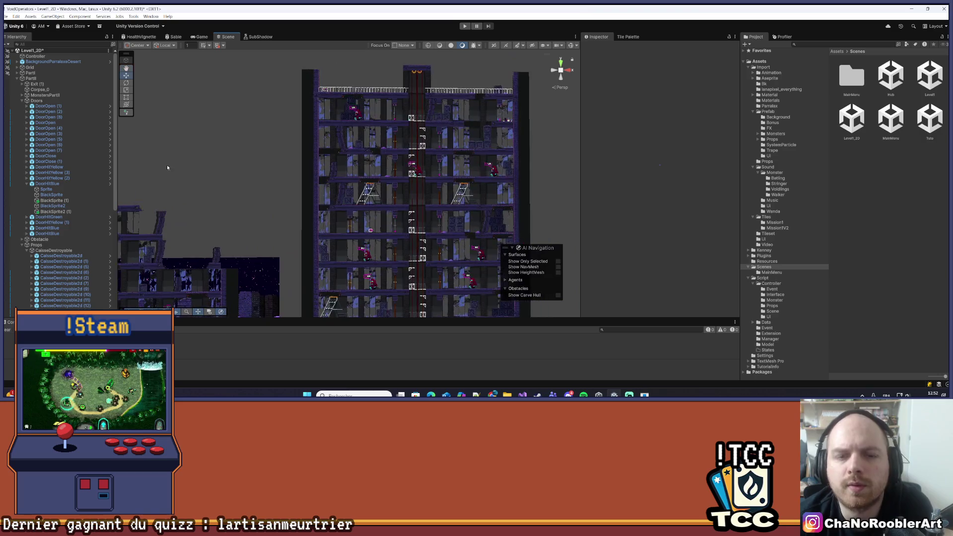
pyautogui.scroll(2, 320, 118)
pyautogui.scroll(5, 297, 96)
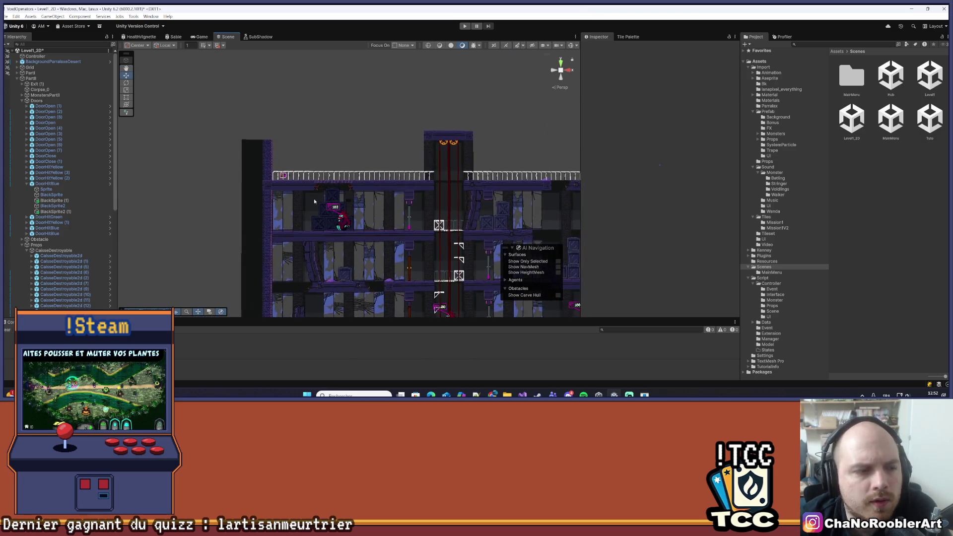
# - Expand Grid and deactivate the TilemapFront2 layer to hide its torches
pyautogui.click(29, 67)
pyautogui.click(16, 67)
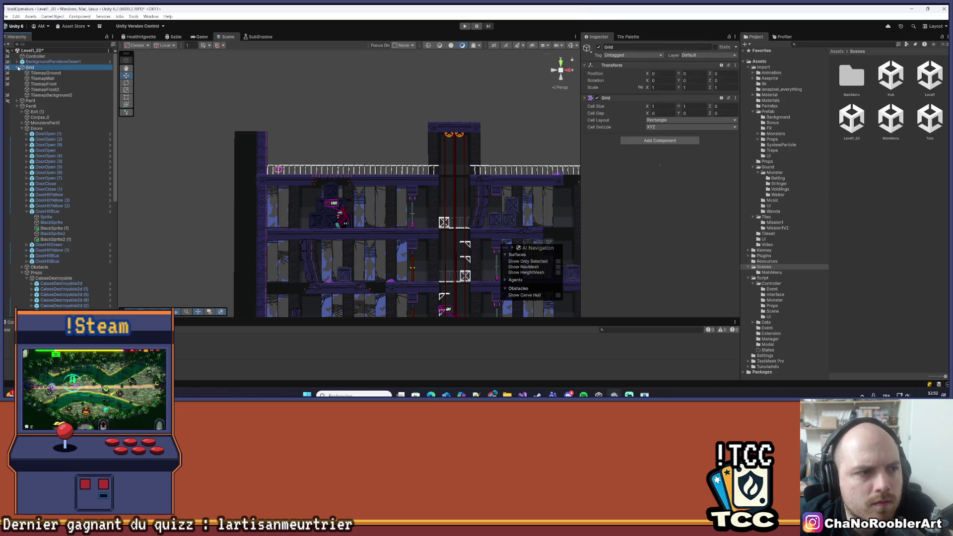
pyautogui.click(45, 90)
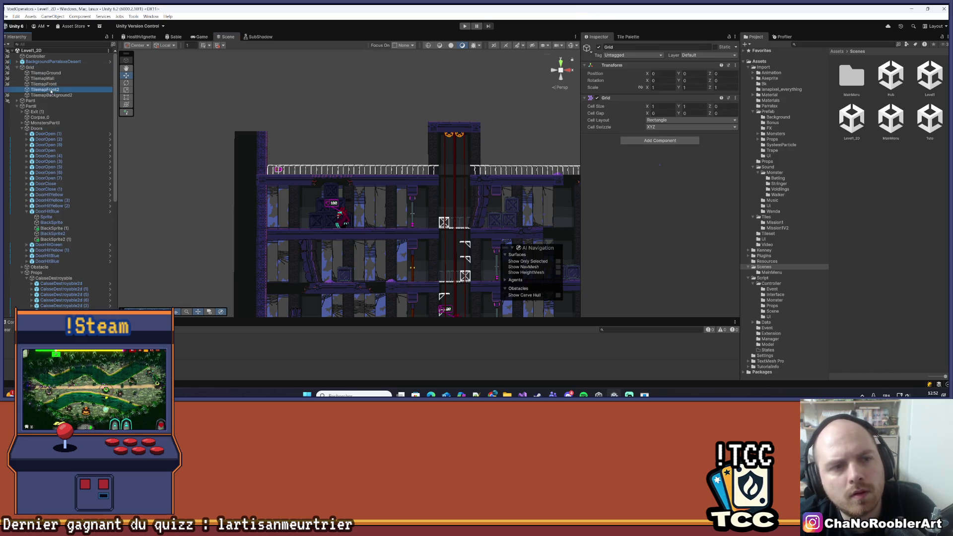
pyautogui.click(598, 47)
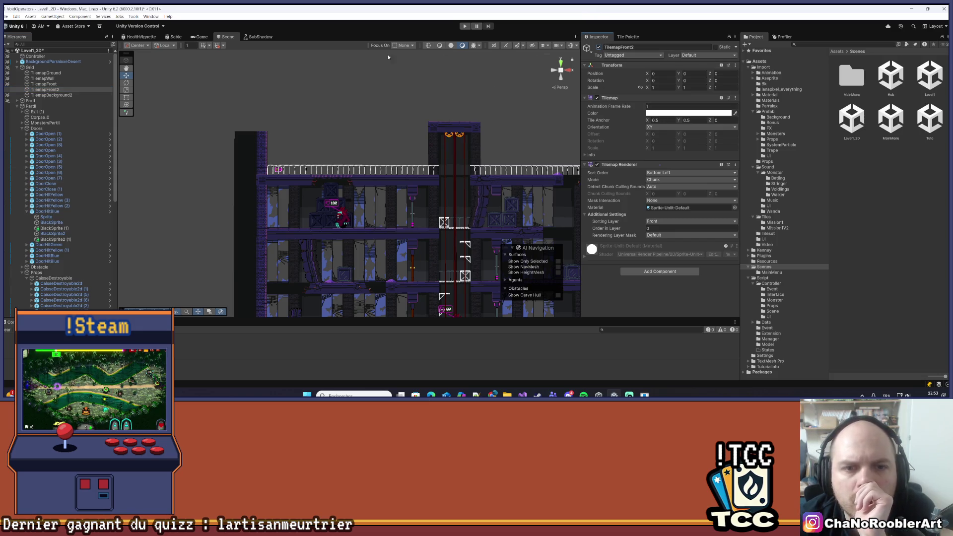
# - Check the TilemapFront layer in the Inspector, then bring up the Tile Palette targeting TilemapWall
pyautogui.click(48, 85)
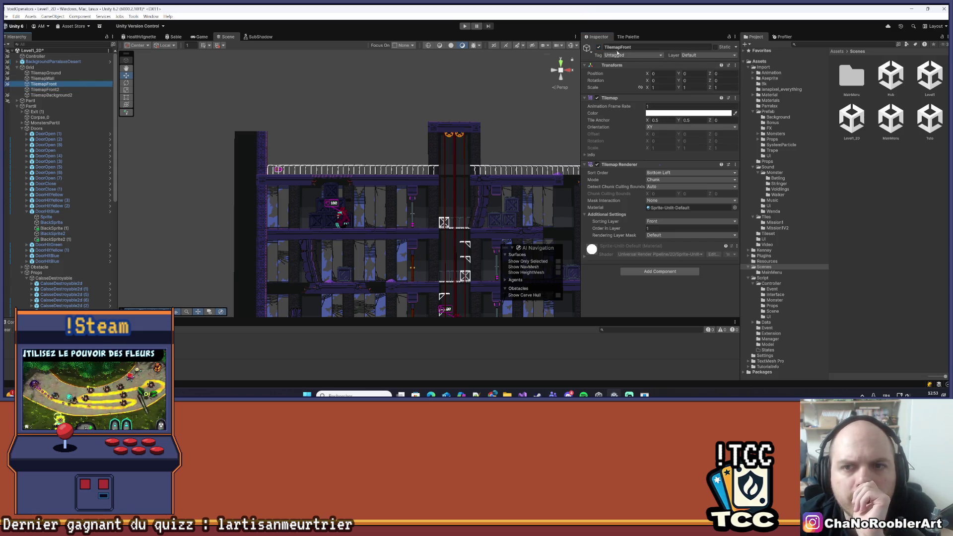
pyautogui.click(597, 49)
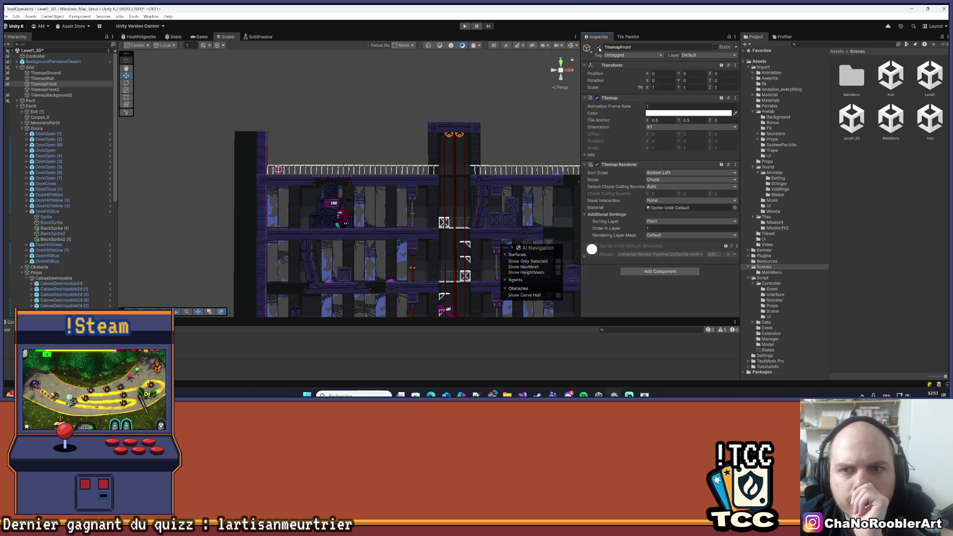
pyautogui.click(628, 36)
pyautogui.click(59, 79)
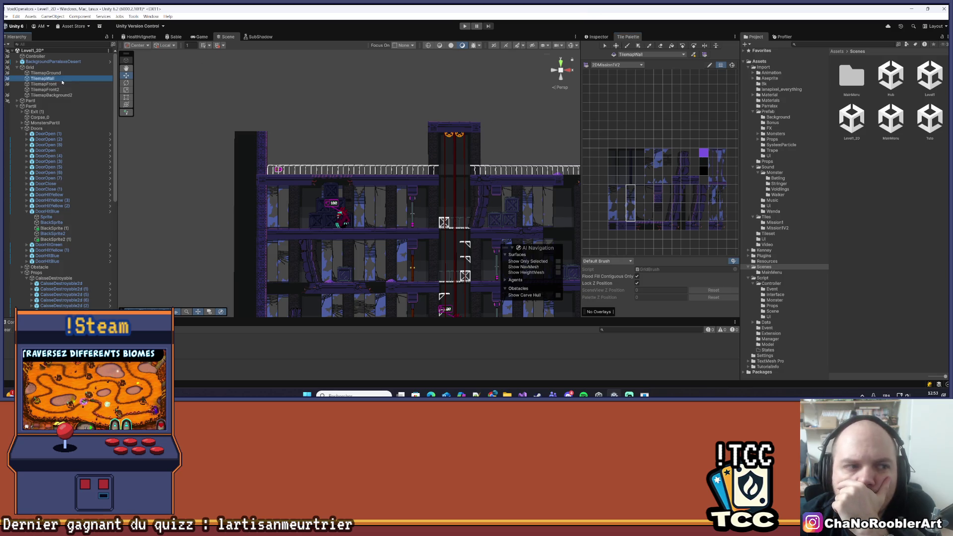
pyautogui.click(85, 84)
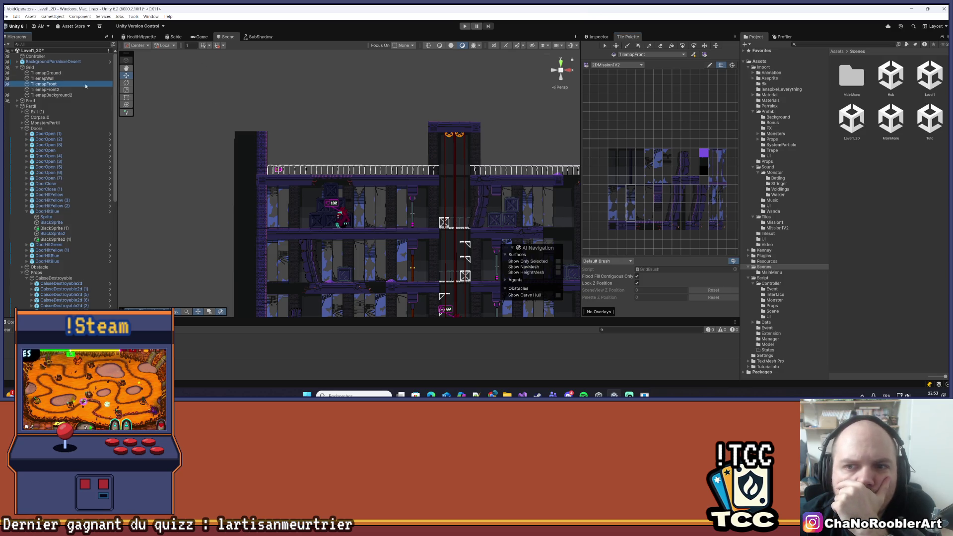
pyautogui.click(661, 46)
pyautogui.scroll(2, 339, 170)
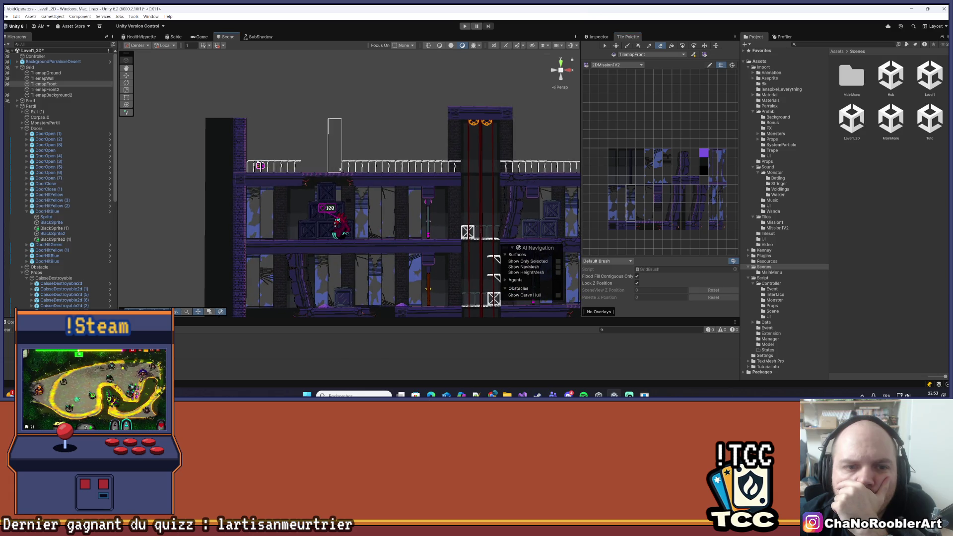
pyautogui.press('Right')
pyautogui.press('Right')
pyautogui.press('Right')
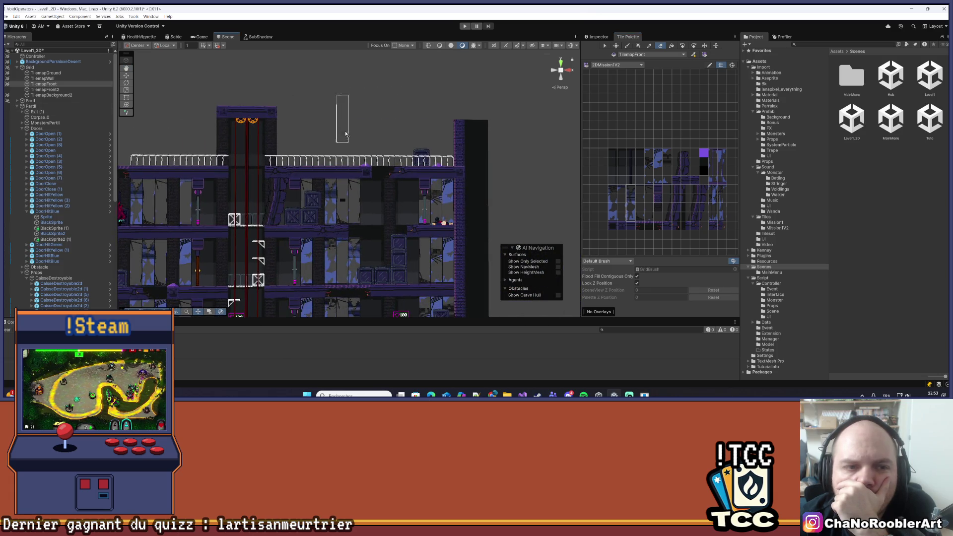
pyautogui.scroll(1, 342, 134)
pyautogui.press('Right')
pyautogui.press('Right')
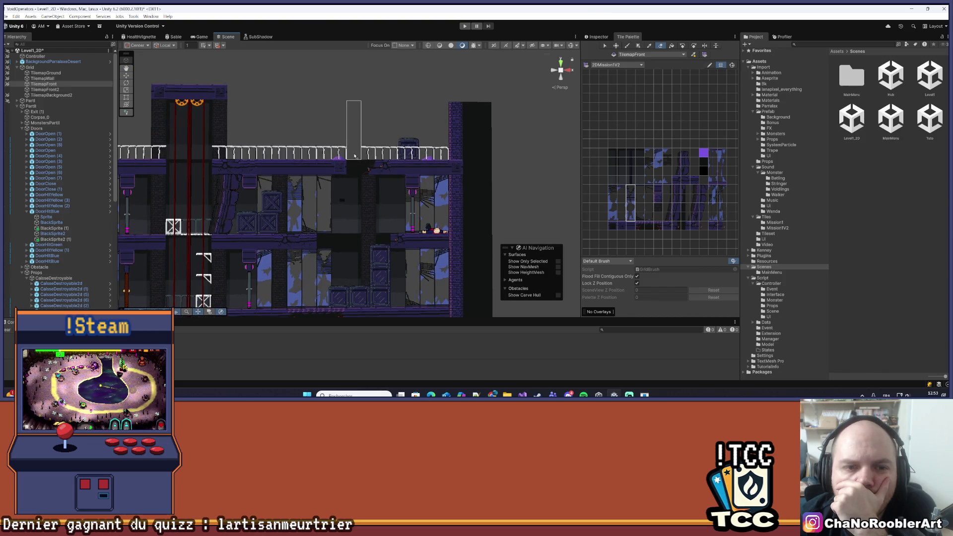
pyautogui.scroll(-1, 334, 150)
pyautogui.press('Left')
pyautogui.press('Left')
pyautogui.press('Left')
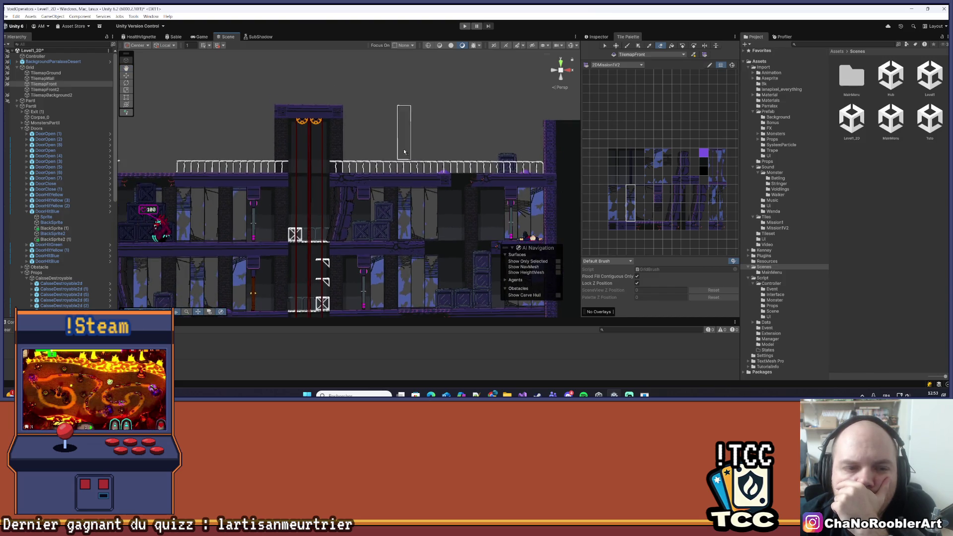
pyautogui.scroll(1, 333, 149)
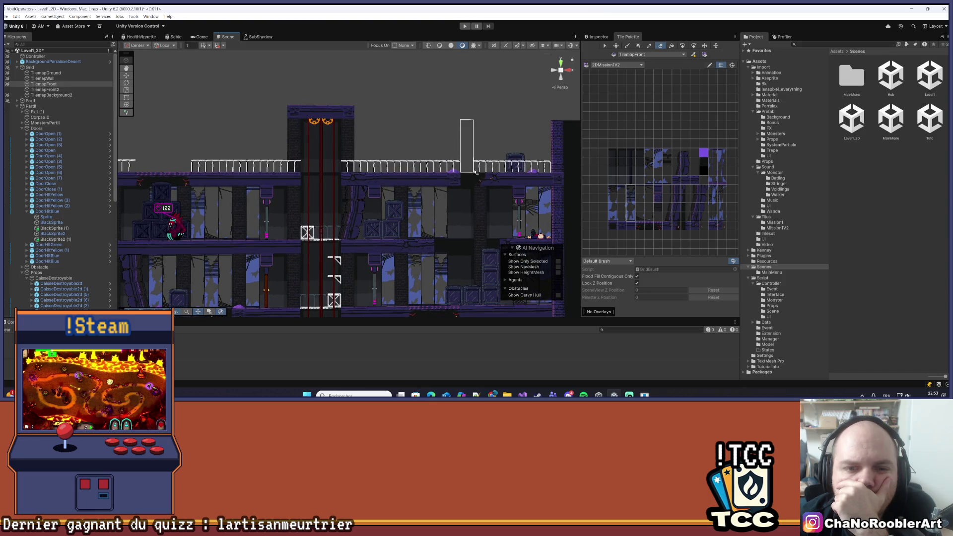
pyautogui.scroll(-1, 420, 159)
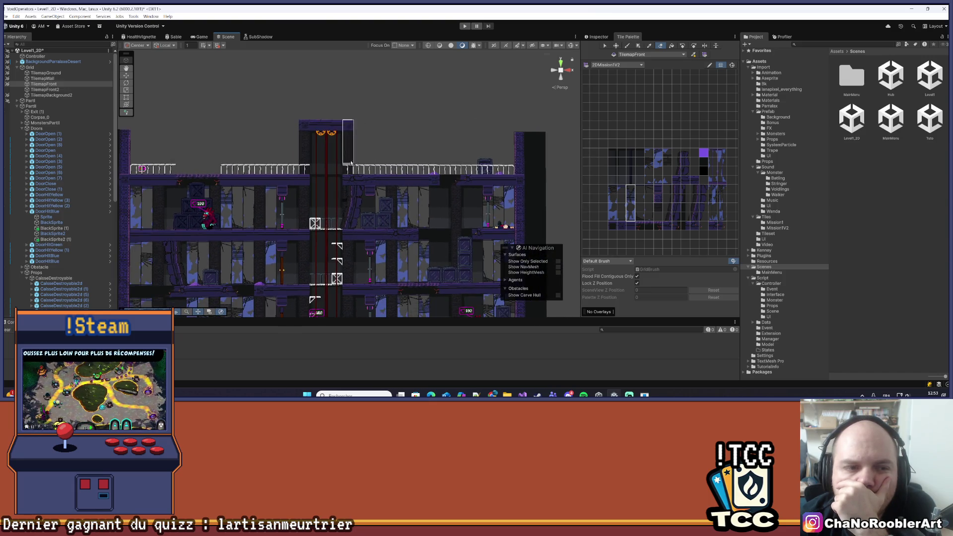
pyautogui.scroll(-1, 417, 157)
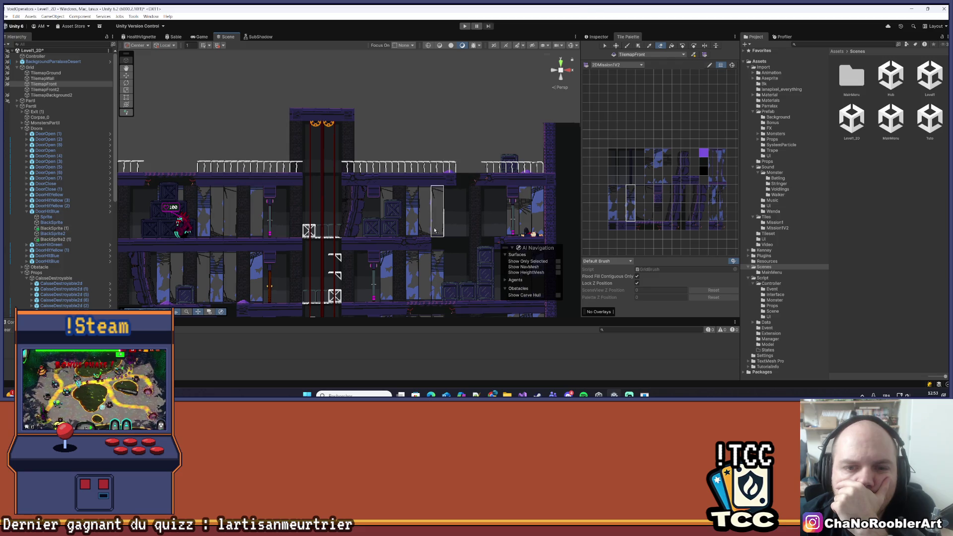
pyautogui.scroll(-1, 436, 232)
pyautogui.scroll(-4, 436, 231)
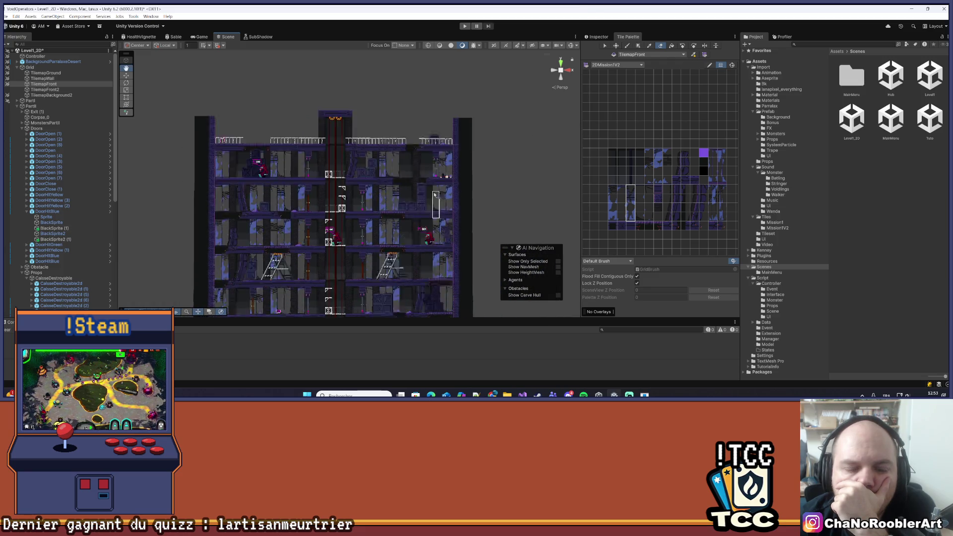
pyautogui.scroll(3, 381, 184)
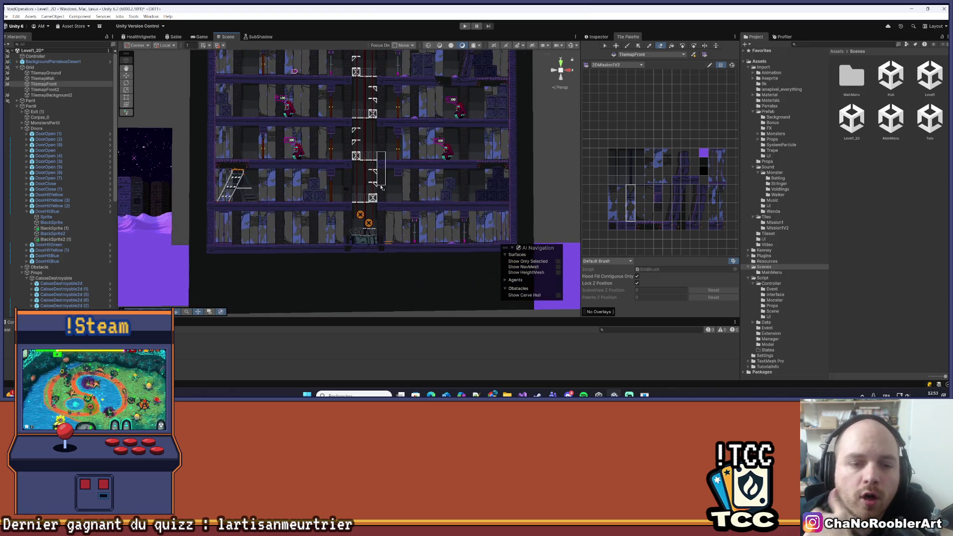
pyautogui.scroll(3, 381, 184)
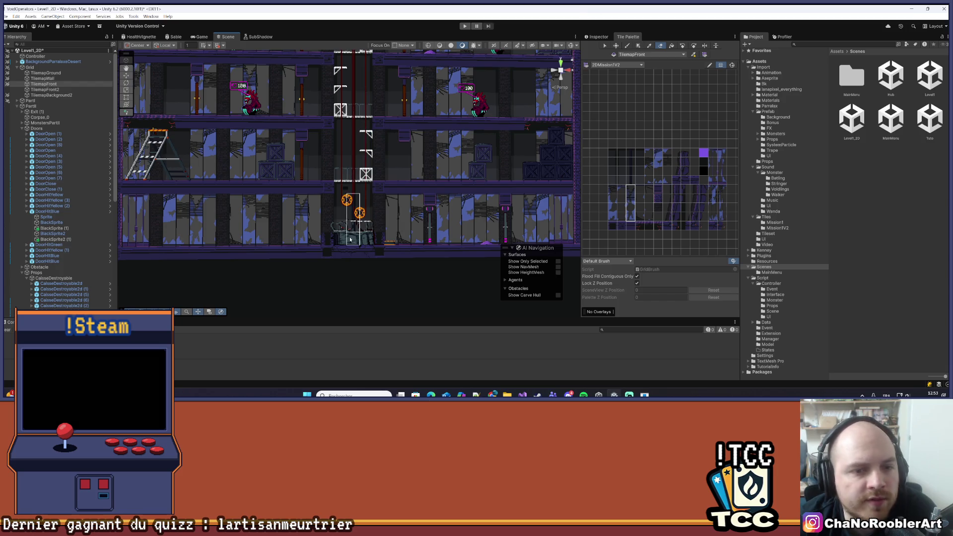
pyautogui.moveTo(387, 214); pyautogui.dragTo(372, 215)
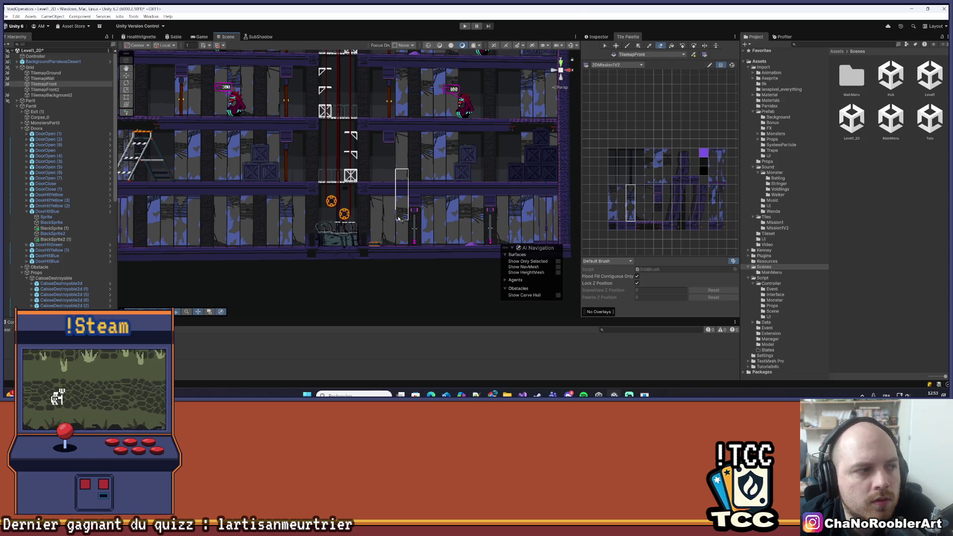
pyautogui.scroll(1, 367, 218)
pyautogui.scroll(3, 366, 217)
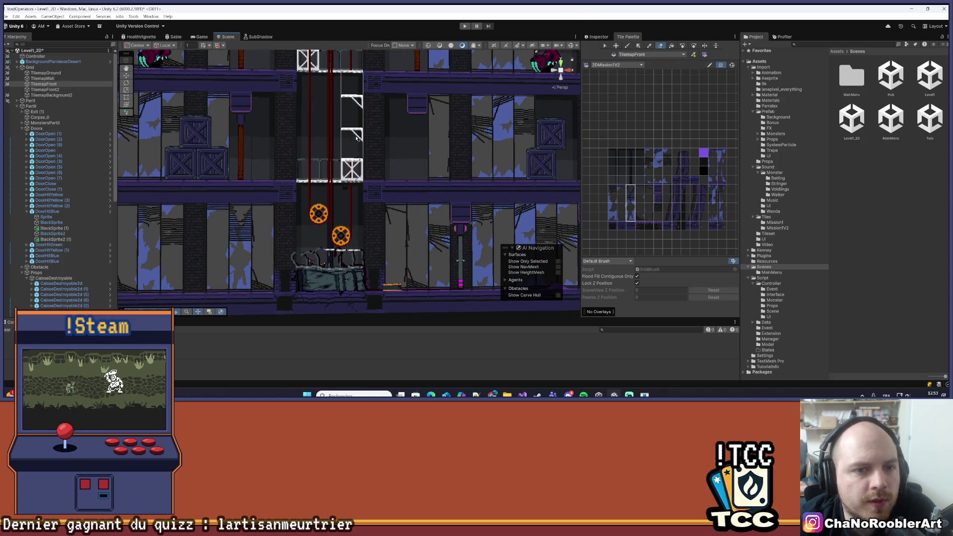
pyautogui.scroll(-4, 387, 221)
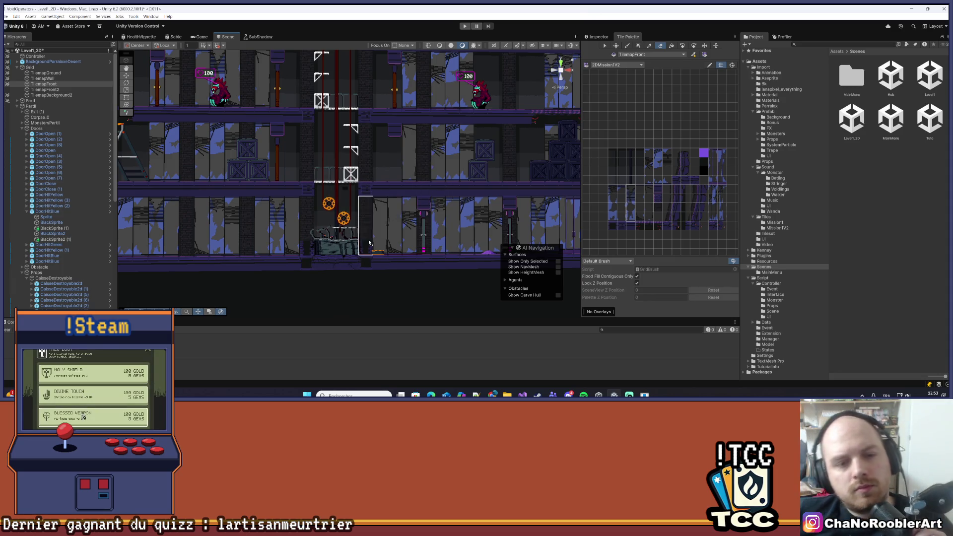
pyautogui.scroll(-3, 357, 189)
pyautogui.scroll(-3, 361, 118)
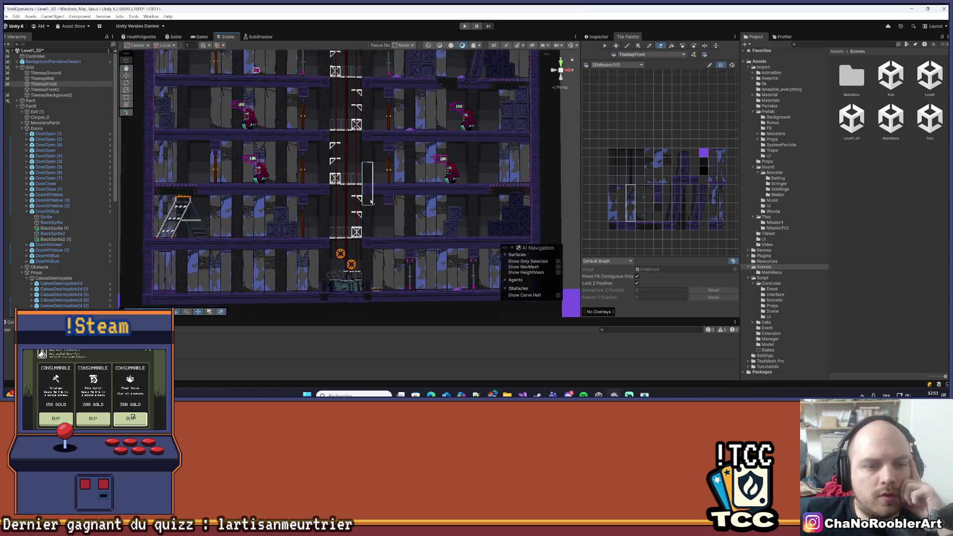
pyautogui.scroll(2, 350, 212)
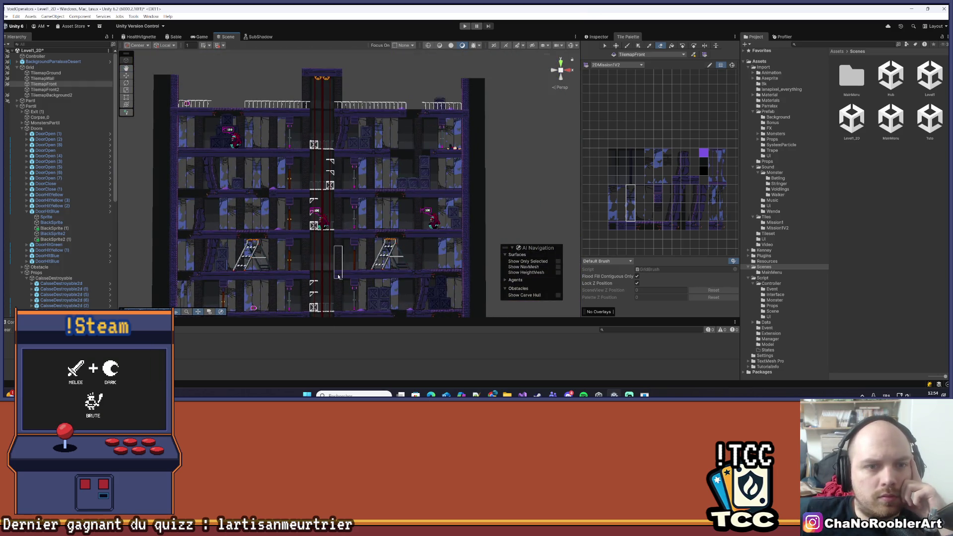
pyautogui.scroll(-2, 349, 213)
pyautogui.scroll(3, 317, 261)
pyautogui.scroll(5, 317, 261)
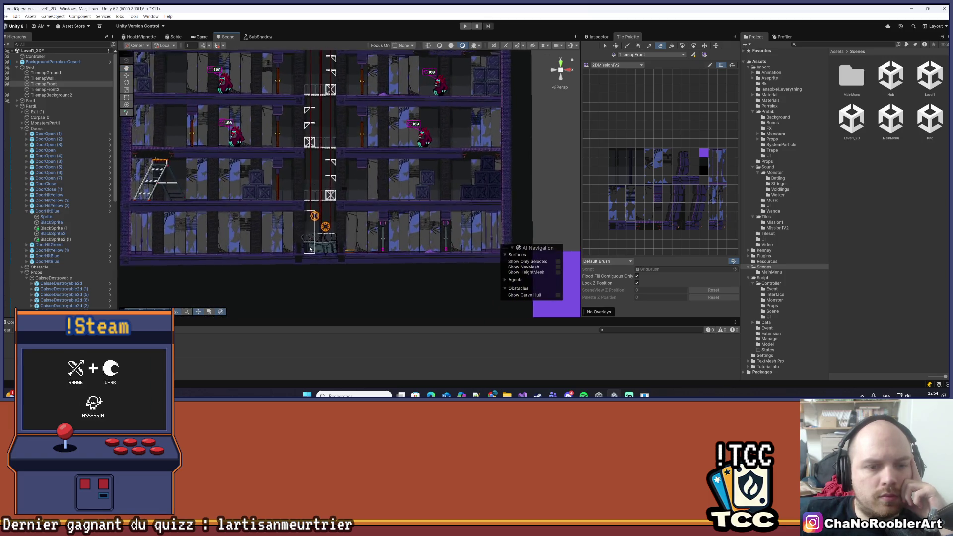
pyautogui.scroll(2, 309, 167)
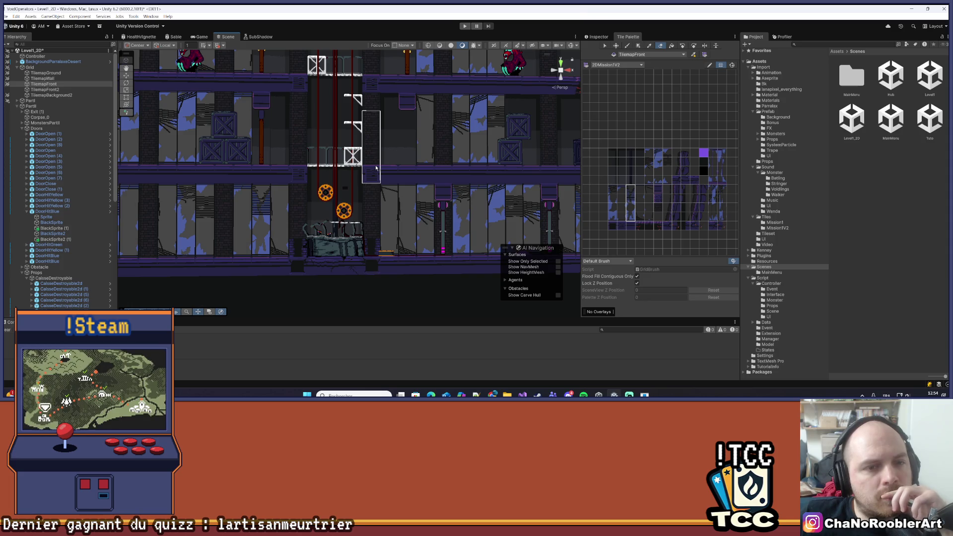
pyautogui.scroll(-4, 376, 168)
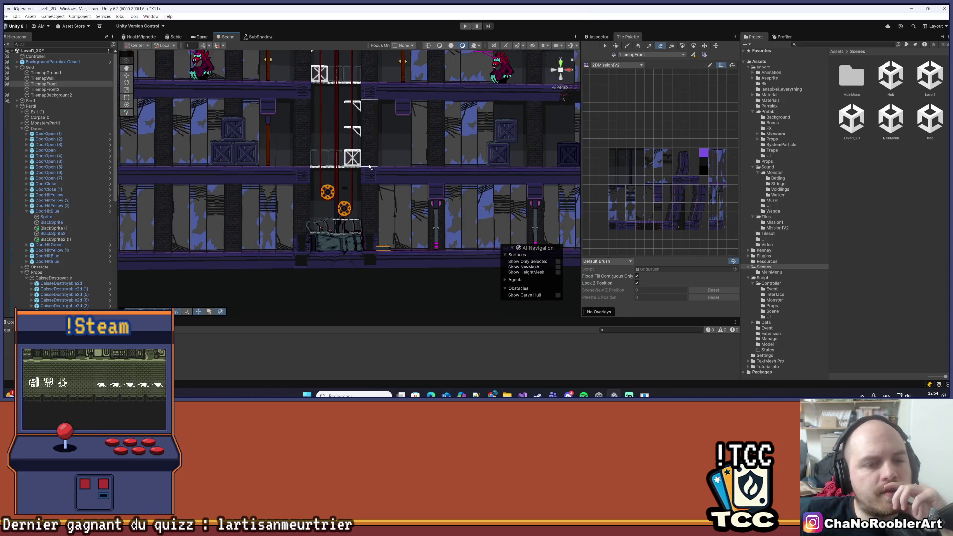
pyautogui.scroll(-5, 358, 139)
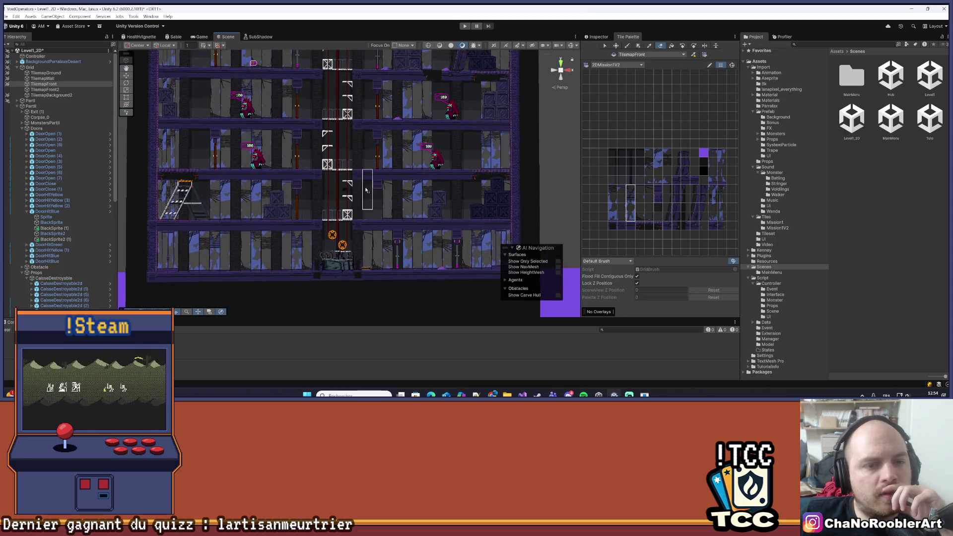
pyautogui.scroll(-5, 344, 120)
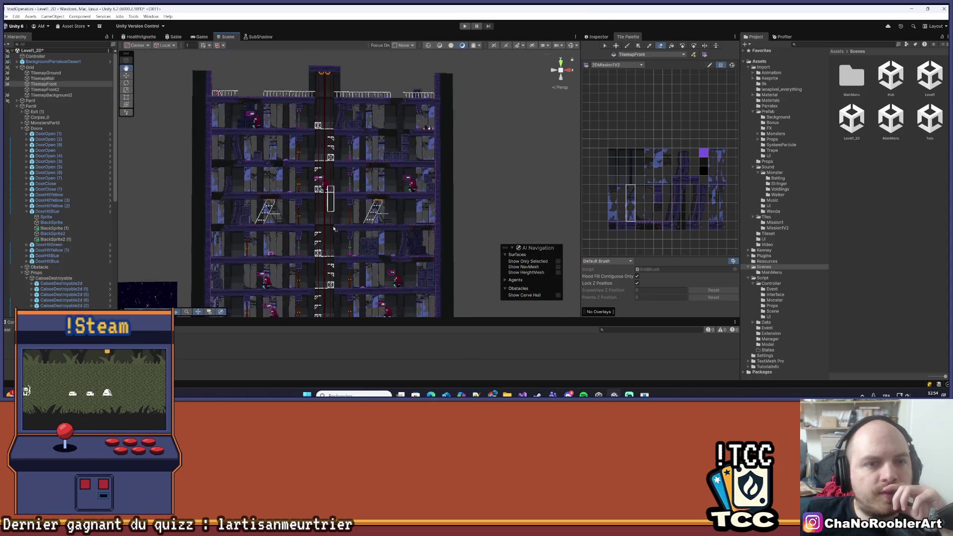
pyautogui.moveTo(322, 161)
pyautogui.mouseDown()
pyautogui.moveTo(323, 119)
pyautogui.moveTo(332, 181)
pyautogui.mouseUp()
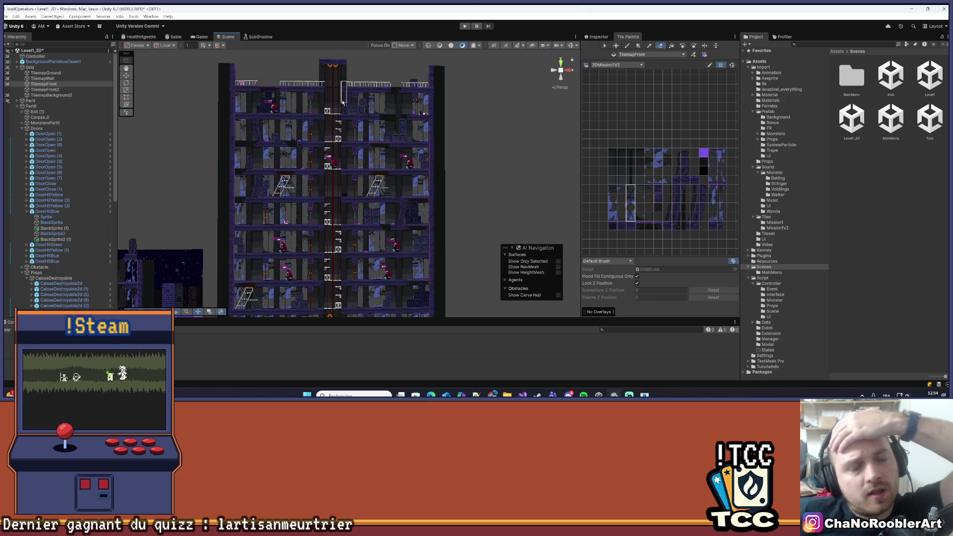
pyautogui.scroll(-2, 343, 102)
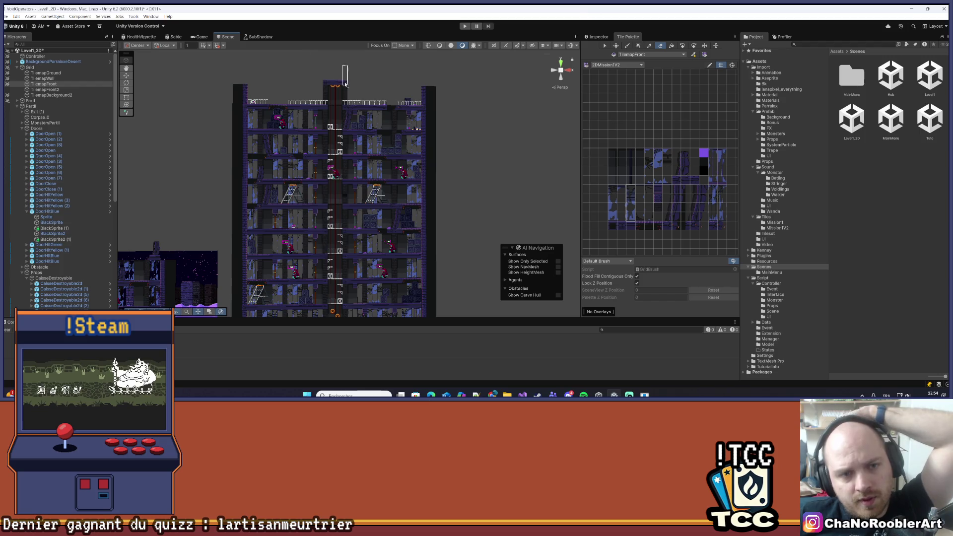
pyautogui.scroll(3, 334, 199)
pyautogui.scroll(4, 337, 199)
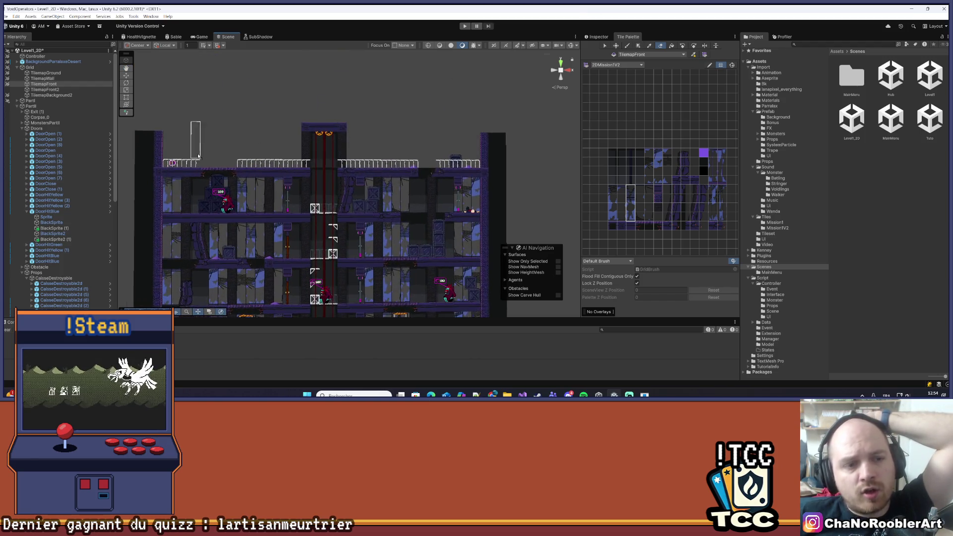
pyautogui.moveTo(311, 160); pyautogui.dragTo(318, 170)
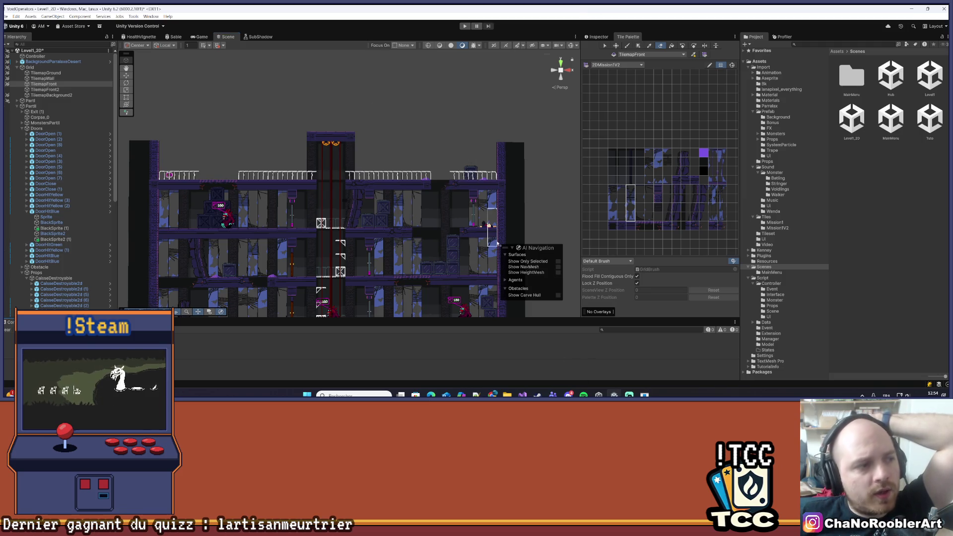
pyautogui.scroll(-3, 481, 228)
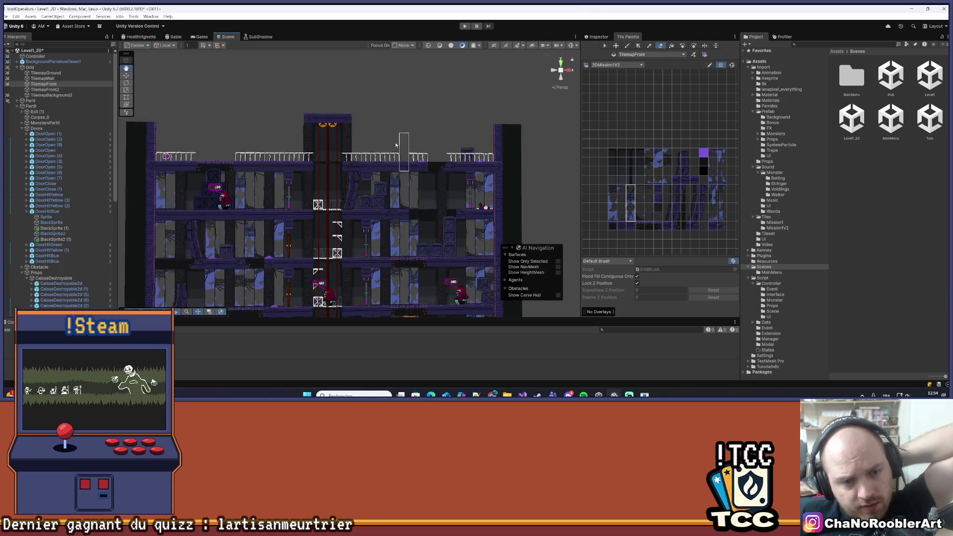
pyautogui.scroll(-2, 321, 286)
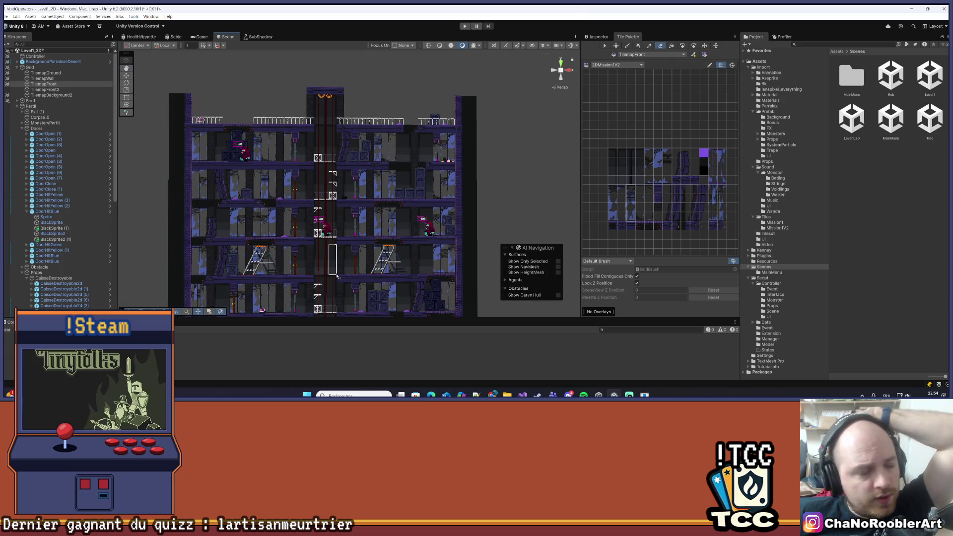
pyautogui.scroll(-3, 327, 217)
pyautogui.scroll(-2, 328, 217)
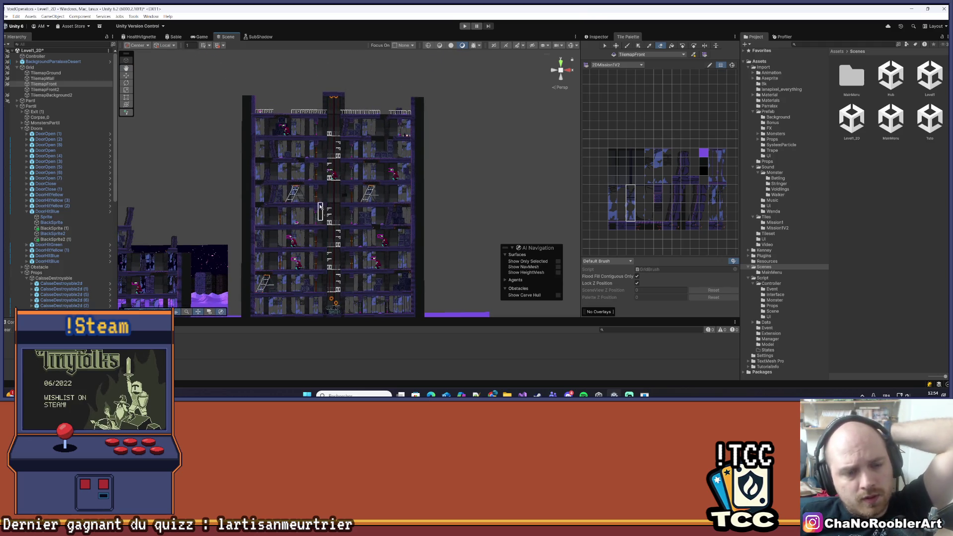
pyautogui.scroll(-1, 321, 199)
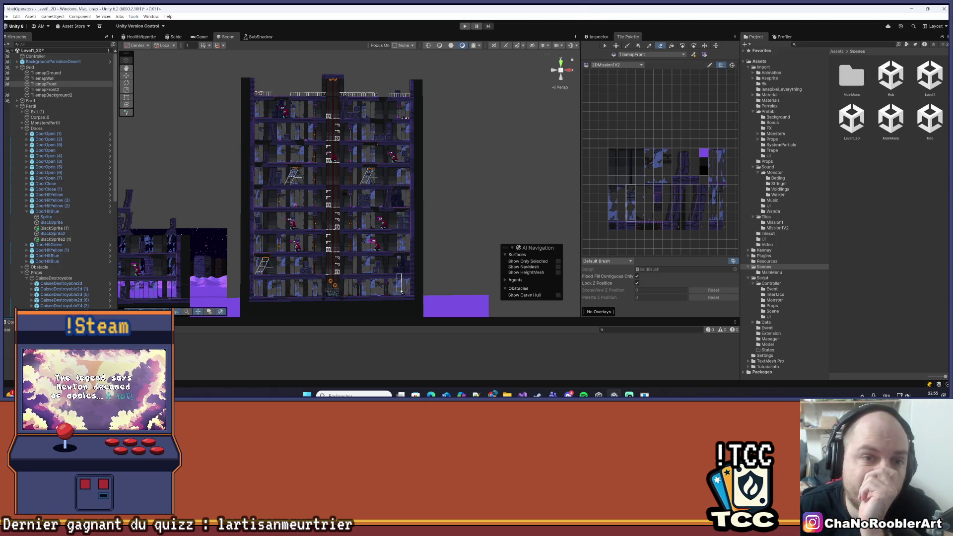
pyautogui.moveTo(355, 236); pyautogui.dragTo(350, 206)
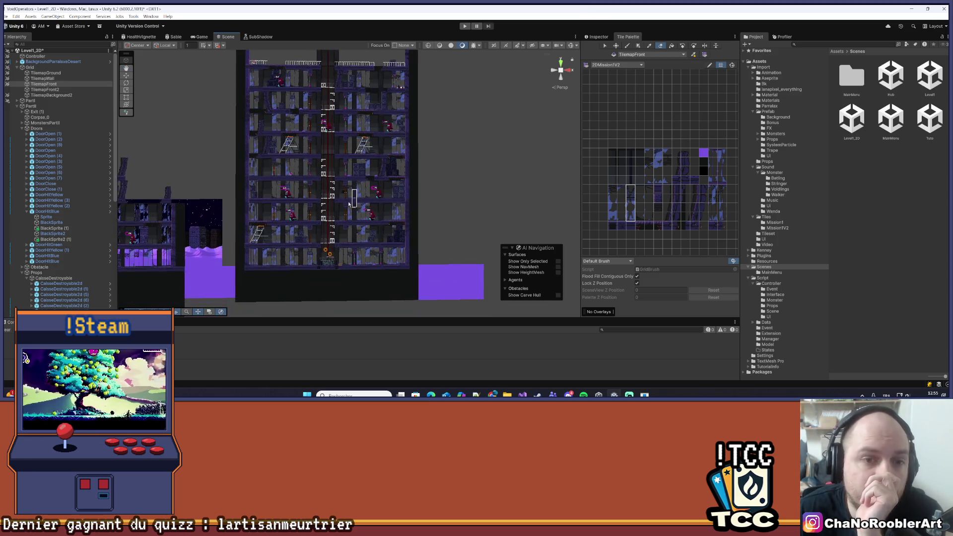
pyautogui.scroll(5, 351, 206)
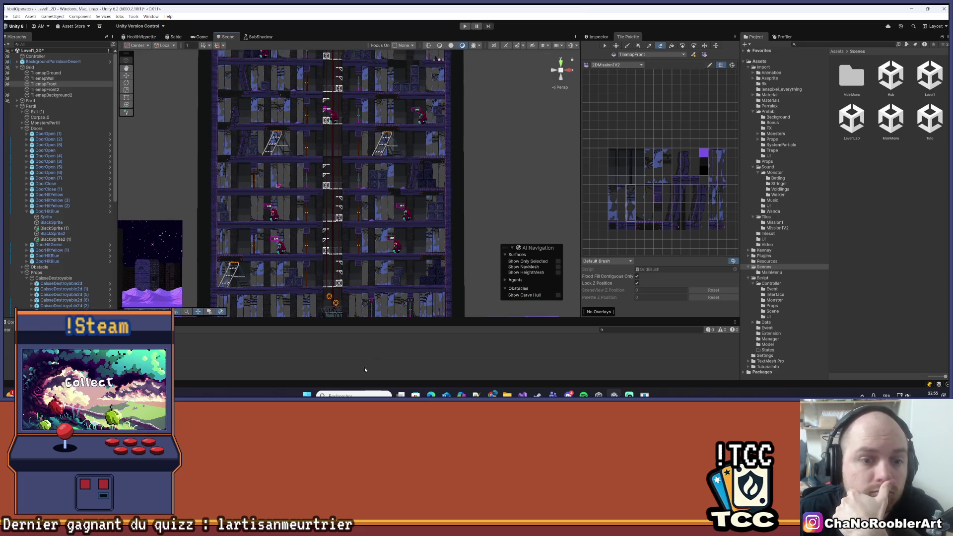
pyautogui.scroll(-3, 392, 199)
pyautogui.moveTo(509, 164); pyautogui.dragTo(486, 130)
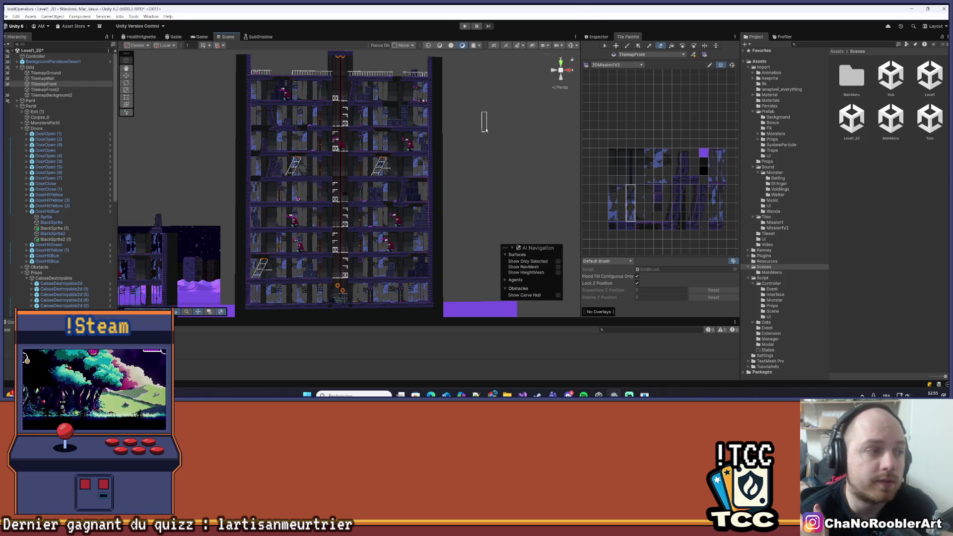